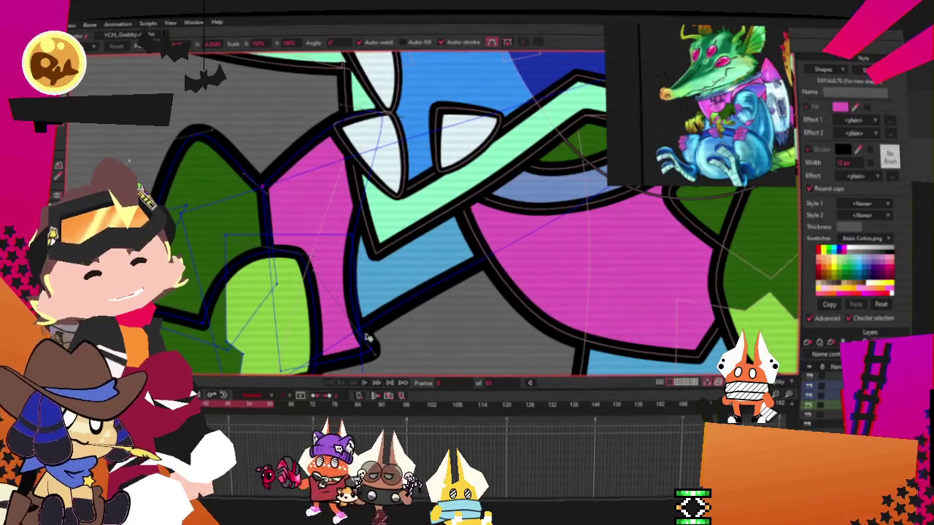
Zoom in on the lower edge of the artwork beside the green shapes.
scroll(373, 349, "down", 3)
scroll(372, 349, "down", 3)
scroll(372, 349, "up", 3)
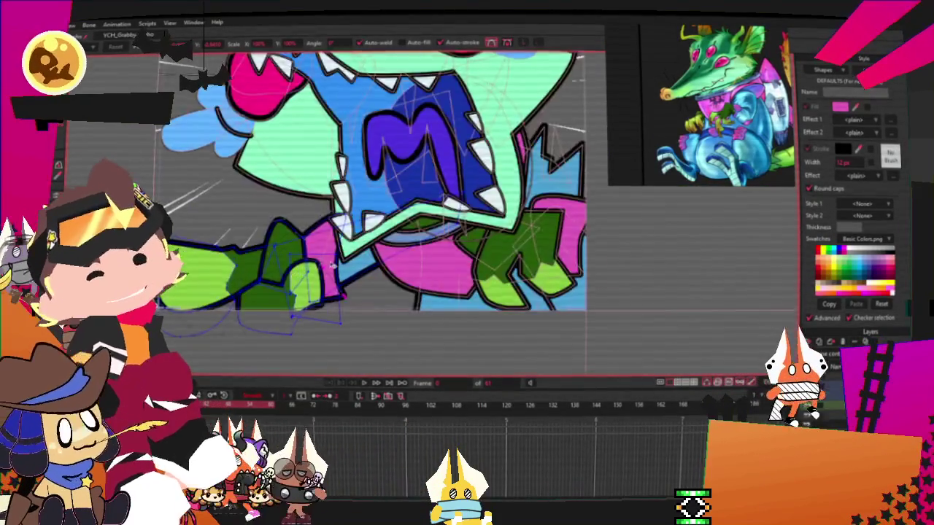
scroll(372, 348, "down", 3)
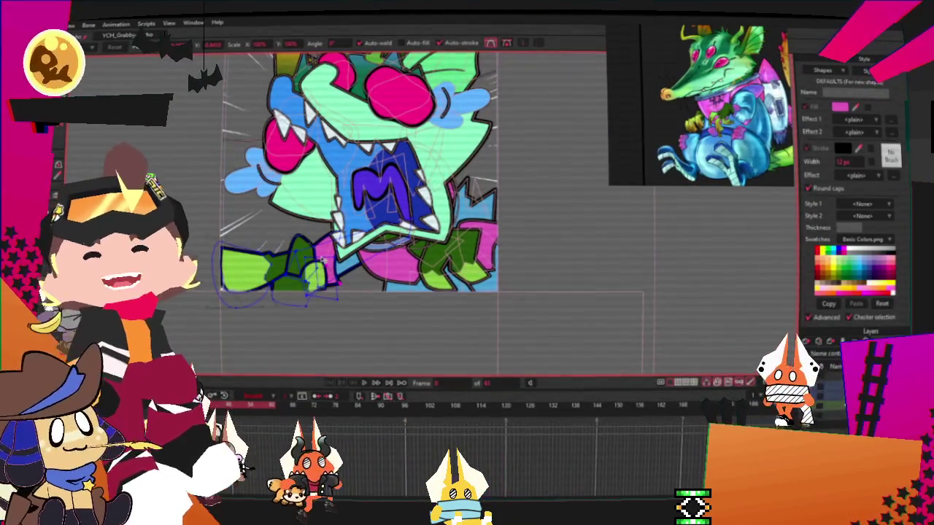
scroll(444, 277, "up", 2)
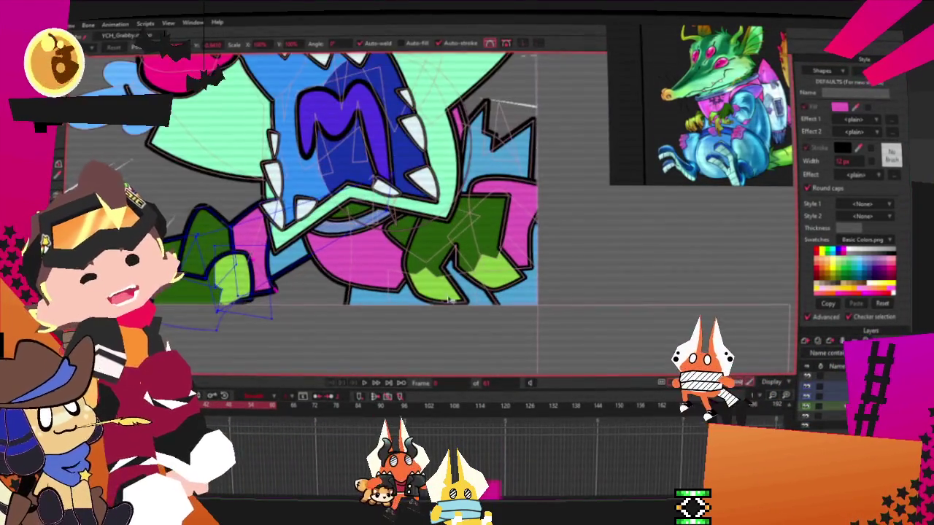
scroll(363, 295, "up", 2)
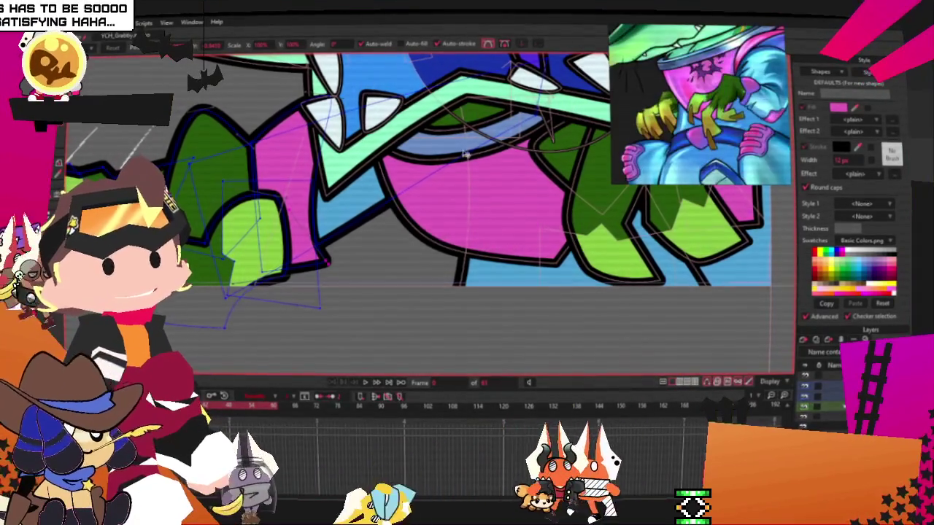
scroll(405, 205, "down", 1)
scroll(405, 205, "up", 1)
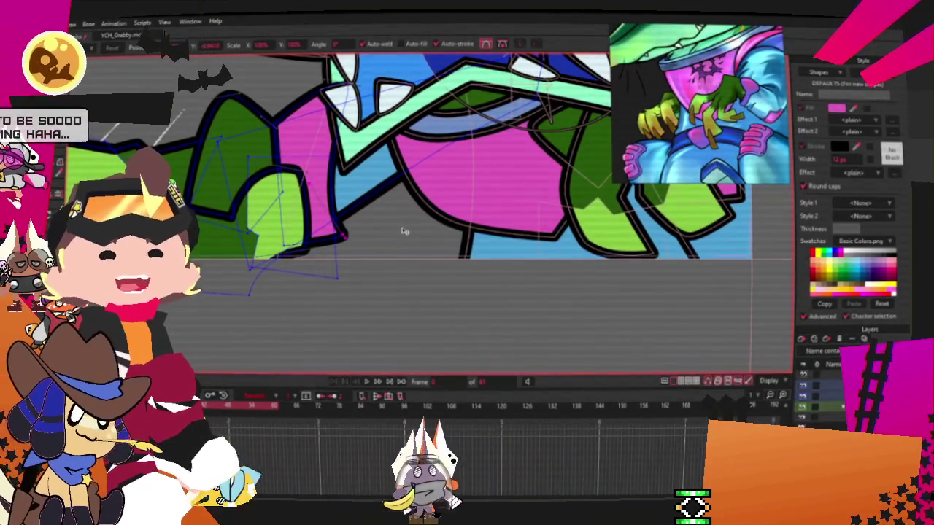
scroll(315, 209, "up", 2)
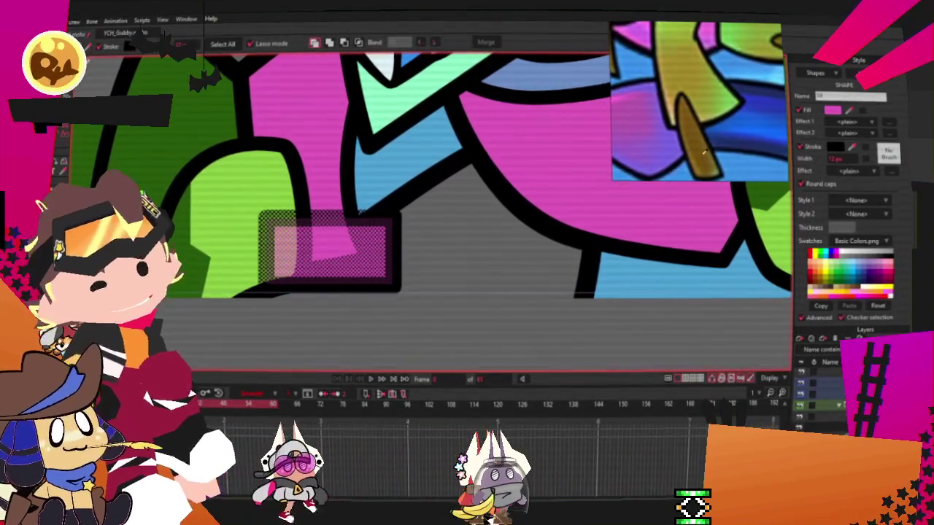
Give the rectangle a golden-brown fill from the Style panel swatch and confirm it in the colour picker.
left_click(805, 146)
left_click(831, 111)
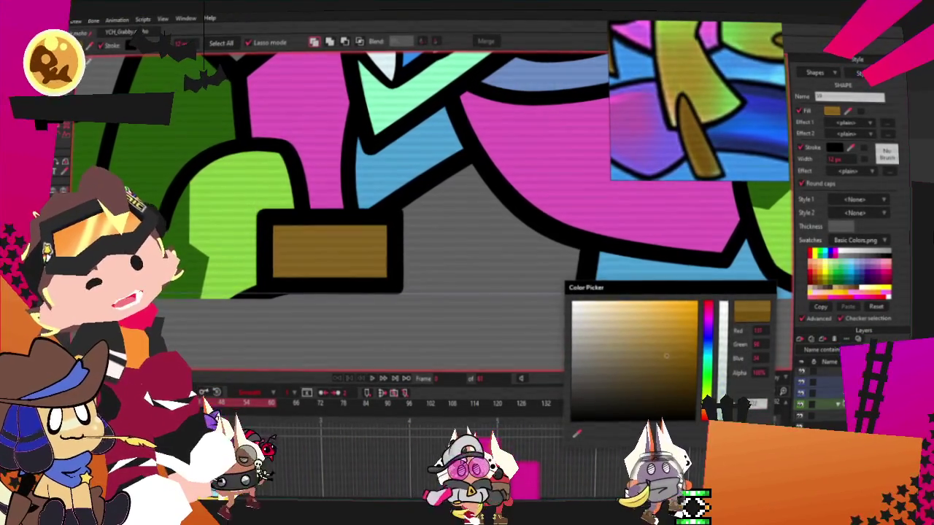
key("Return")
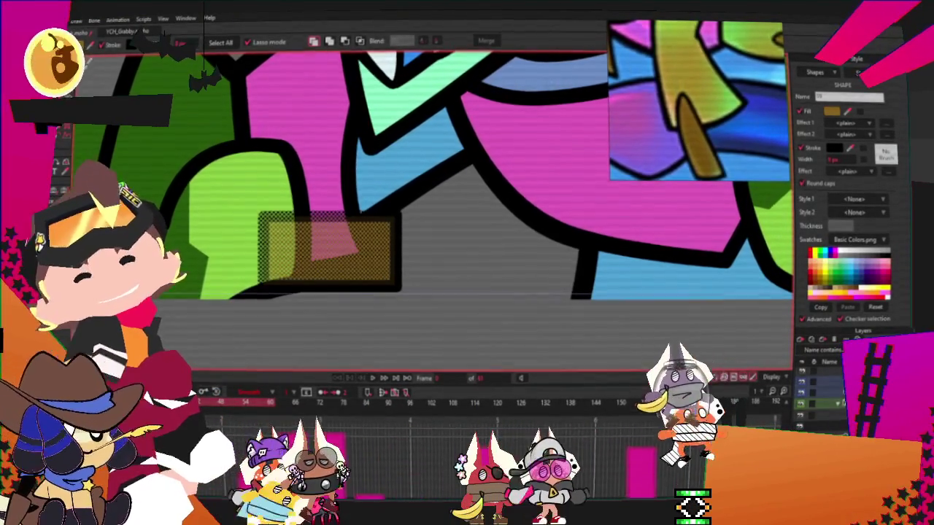
Deselect the rectangle and switch to Transform Points, then the Curvature tool.
key("t")
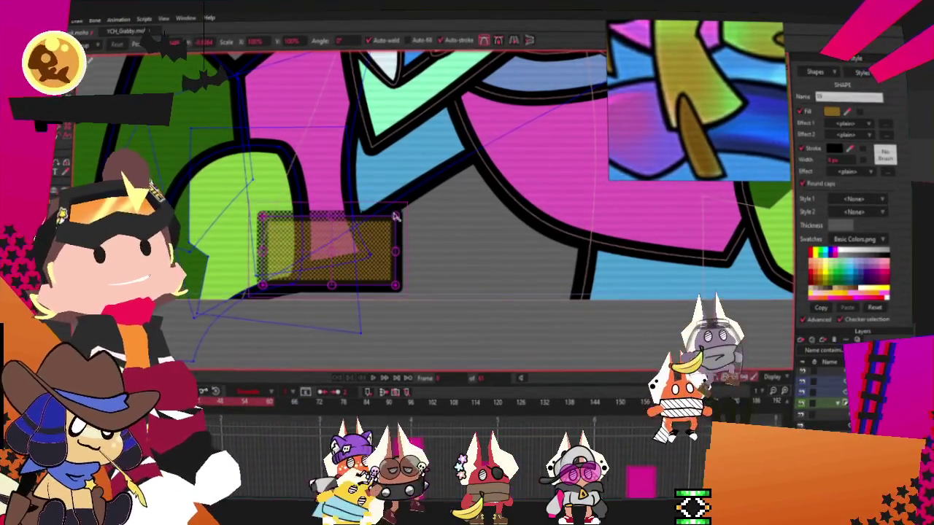
left_click(397, 217)
key("c")
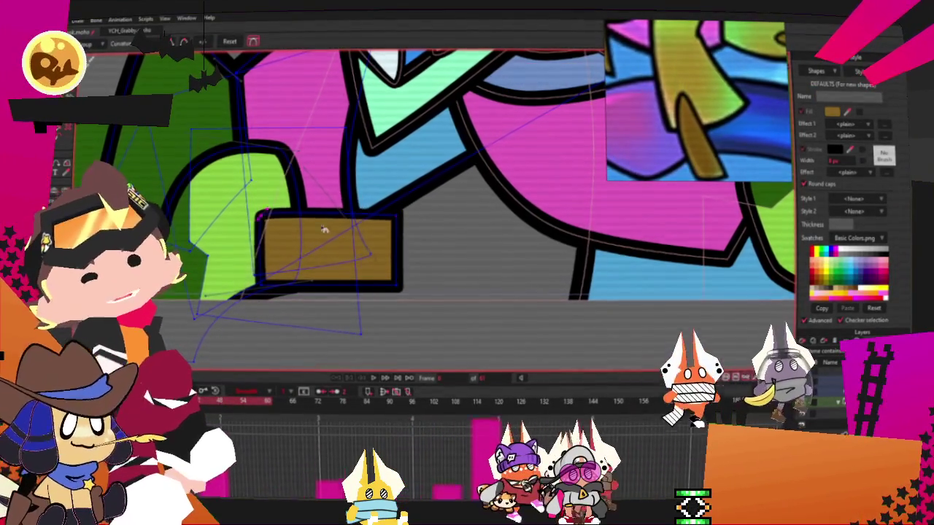
scroll(328, 263, "up", 1)
Bend the rectangle's corners with Curvature into a curved shape with a pointed left tip.
scroll(269, 226, "up", 2)
left_click_drag(477, 302, 569, 311)
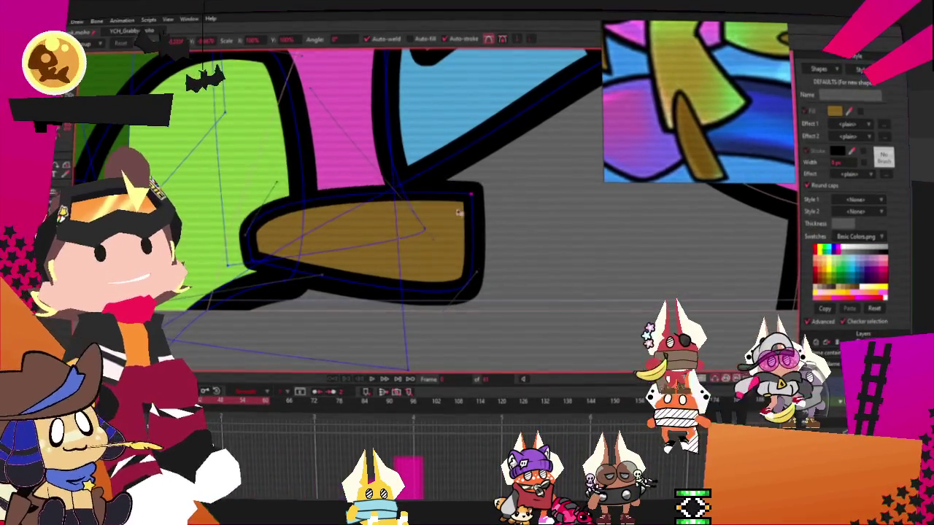
mouse_move(484, 292)
left_mouse_down()
mouse_move(433, 294)
mouse_move(254, 239)
left_mouse_up()
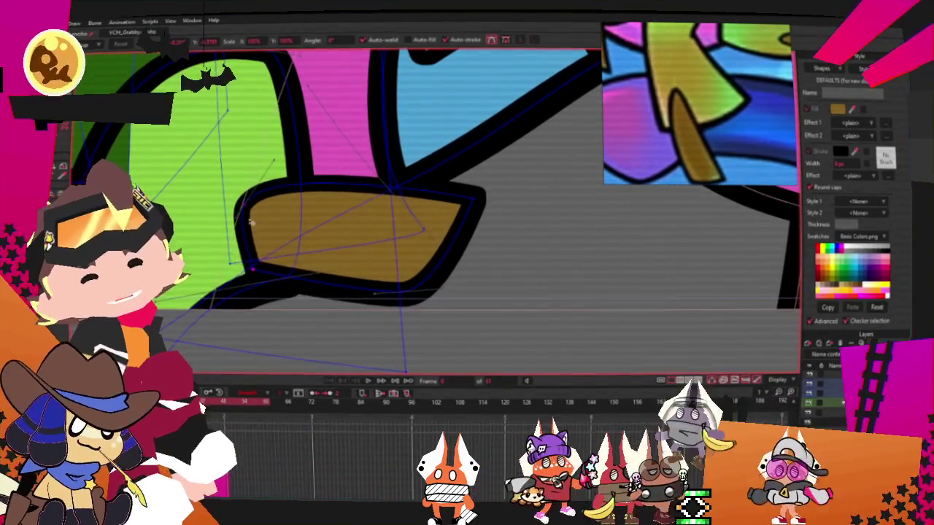
left_click_drag(249, 223, 230, 246)
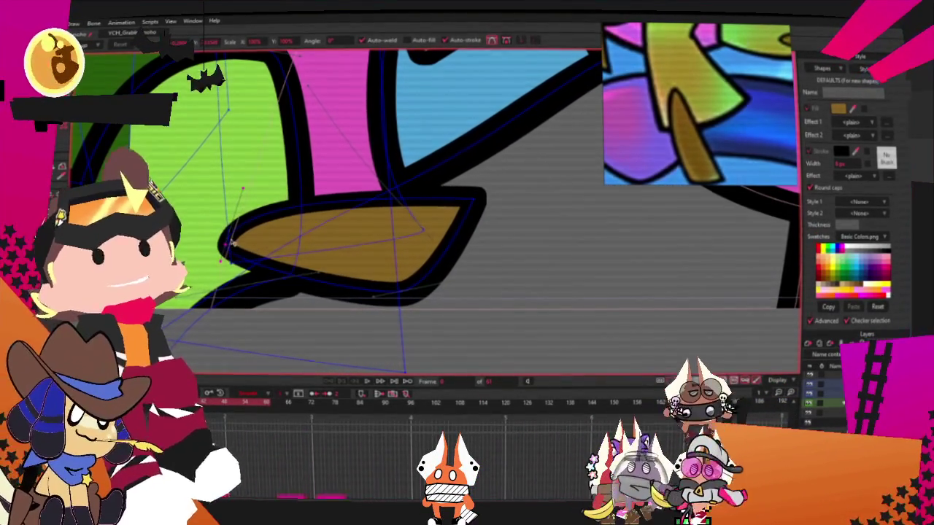
Move the left tip down-right with Transform Points and select all the brown shape's points.
key("a")
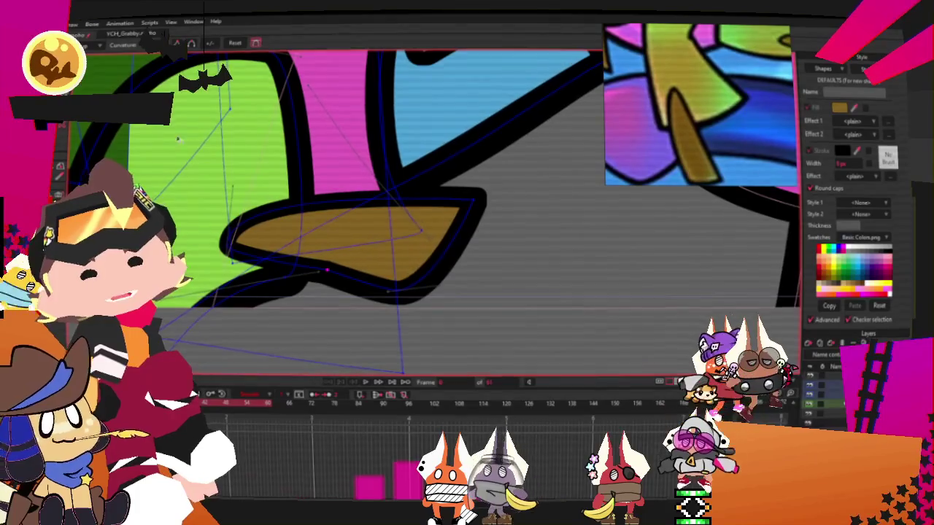
key("t")
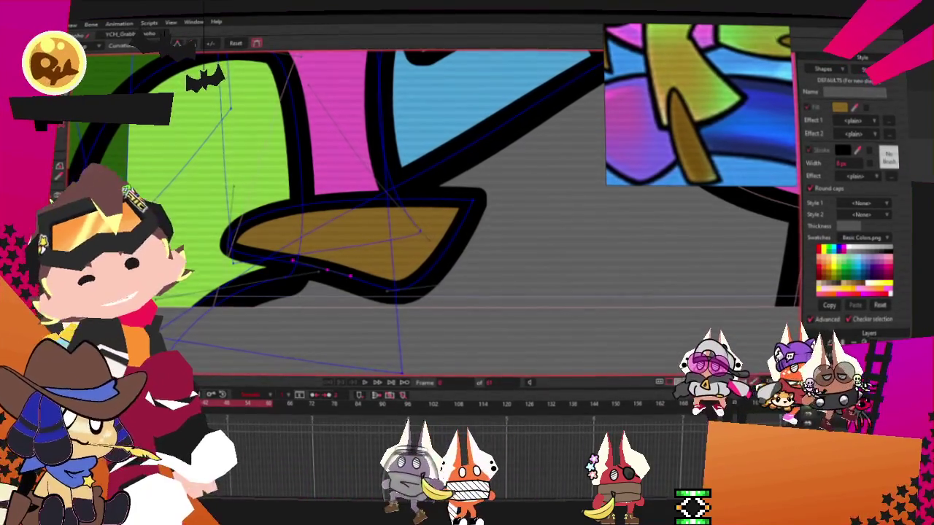
left_click_drag(223, 249, 240, 271)
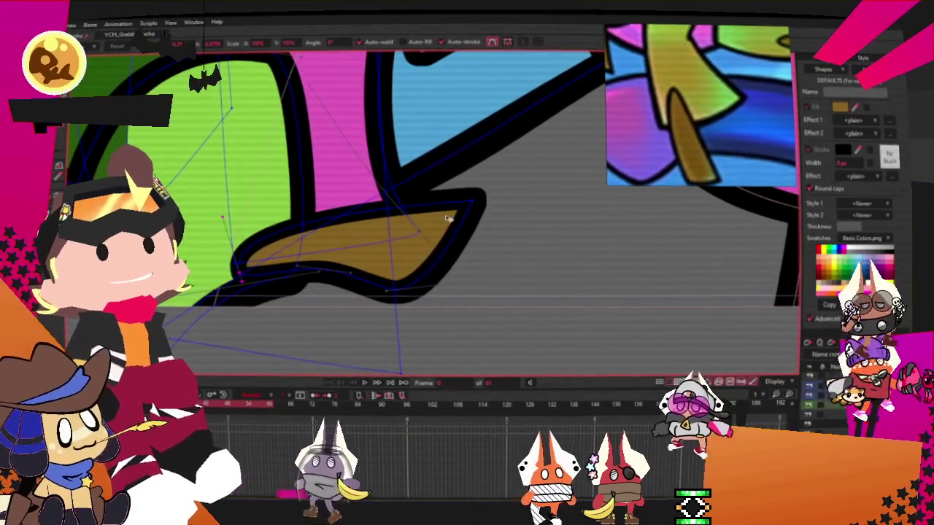
scroll(304, 211, "down", 2)
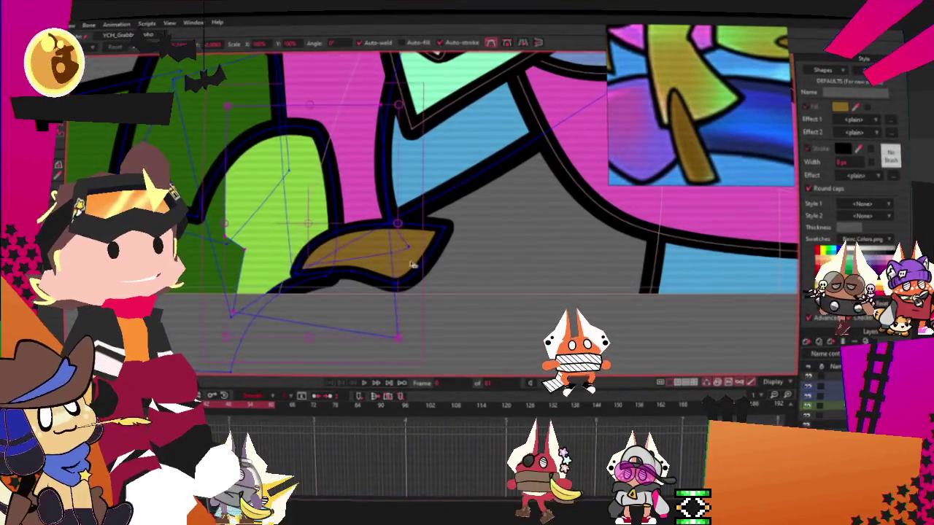
scroll(395, 270, "up", 2)
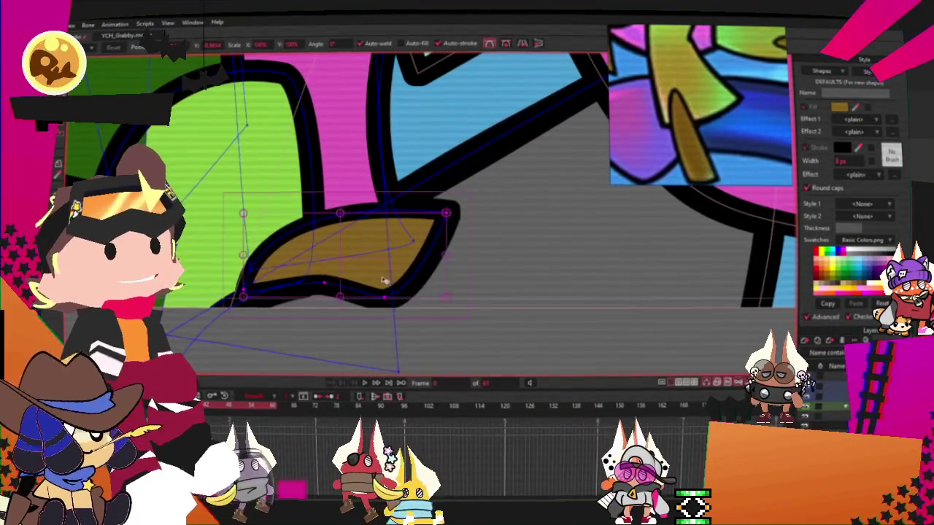
left_click(383, 278)
scroll(448, 281, "down", 2)
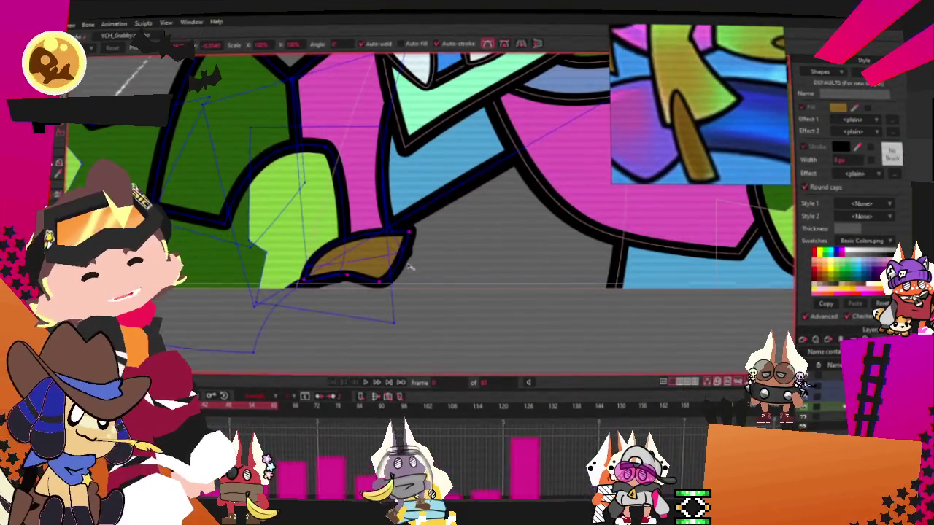
scroll(410, 268, "down", 2)
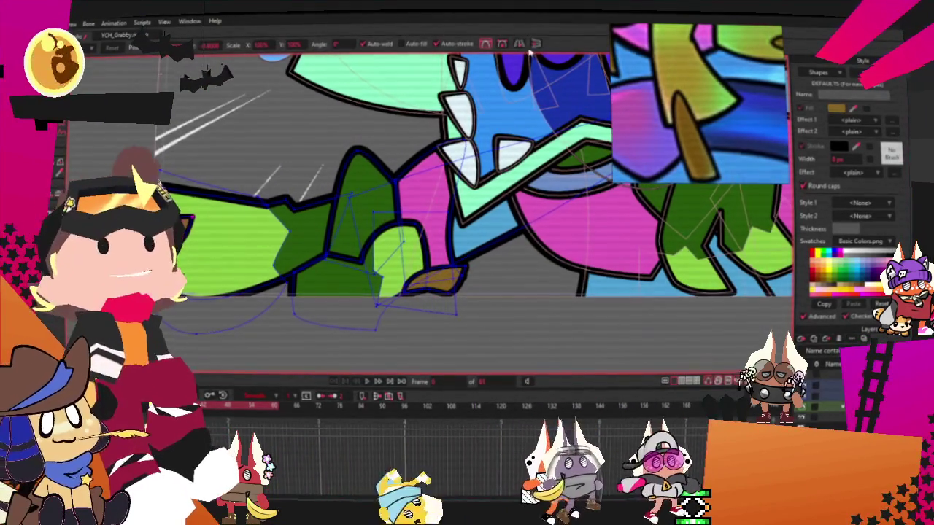
Box-select the brown claw's points and return to Transform Points.
scroll(211, 243, "down", 2)
scroll(212, 241, "up", 3)
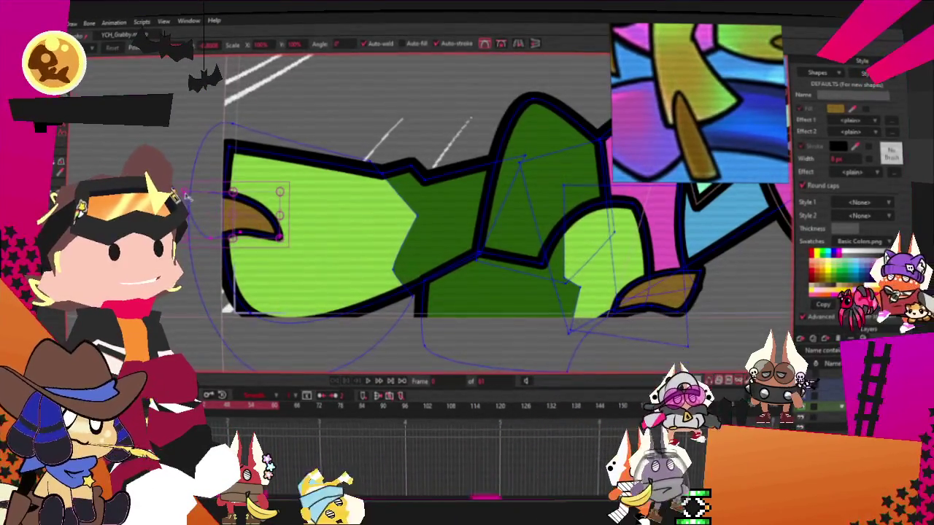
mouse_move(218, 135)
left_mouse_down()
mouse_move(293, 212)
mouse_move(325, 221)
left_mouse_up()
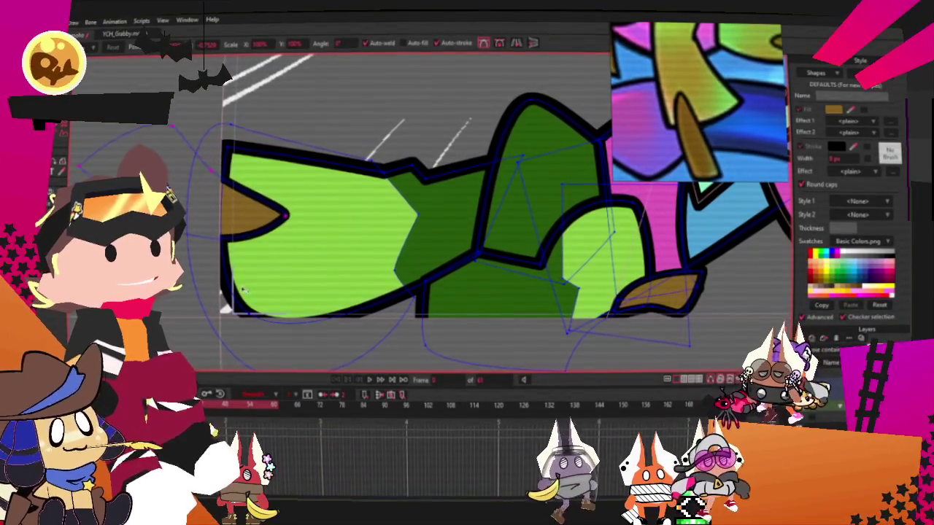
key("q")
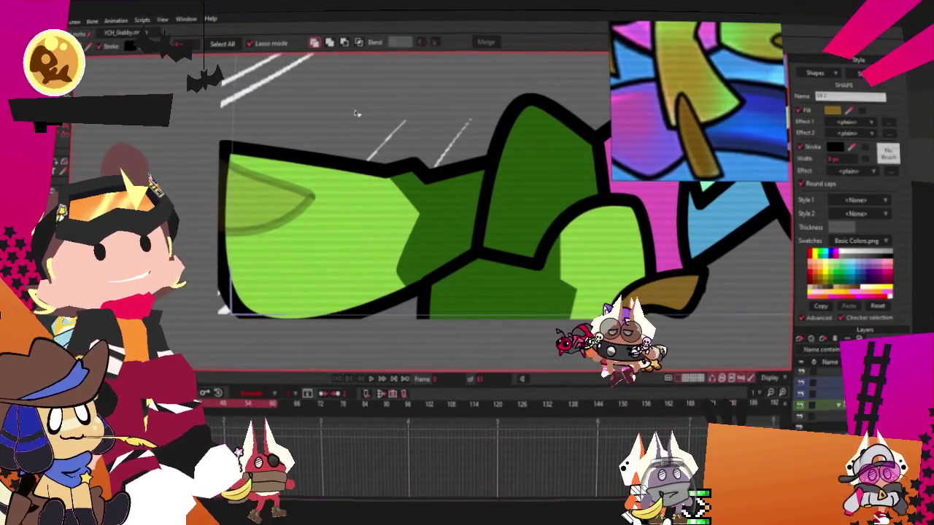
scroll(419, 283, "down", 2)
scroll(511, 314, "down", 3)
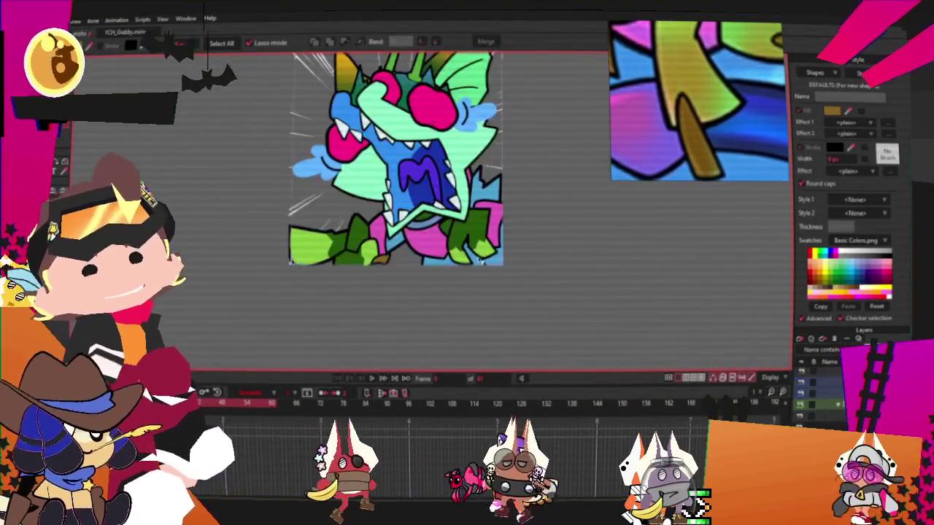
scroll(631, 356, "up", 3)
key("t")
scroll(521, 307, "up", 3)
scroll(521, 306, "down", 3)
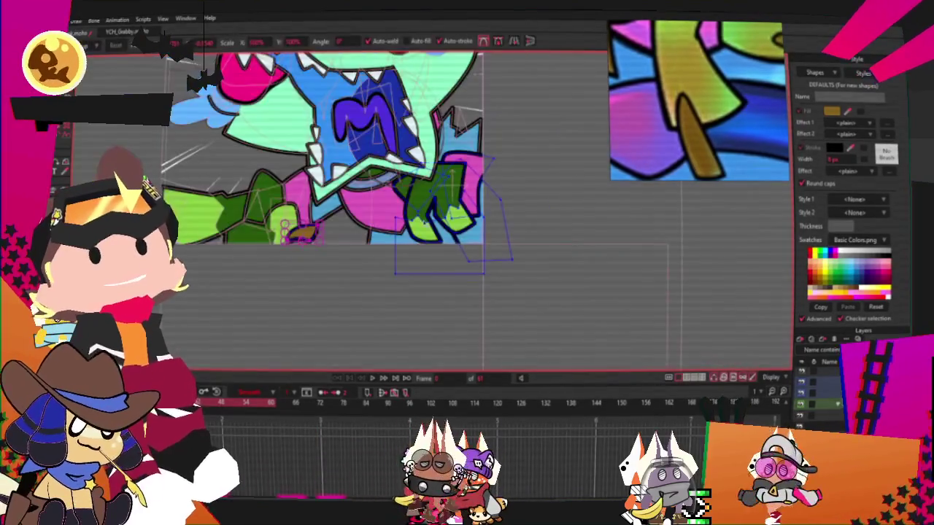
scroll(330, 248, "up", 2)
Resize the brown claw to a small size and position it at the green limb's tip.
left_click_drag(330, 248, 452, 266)
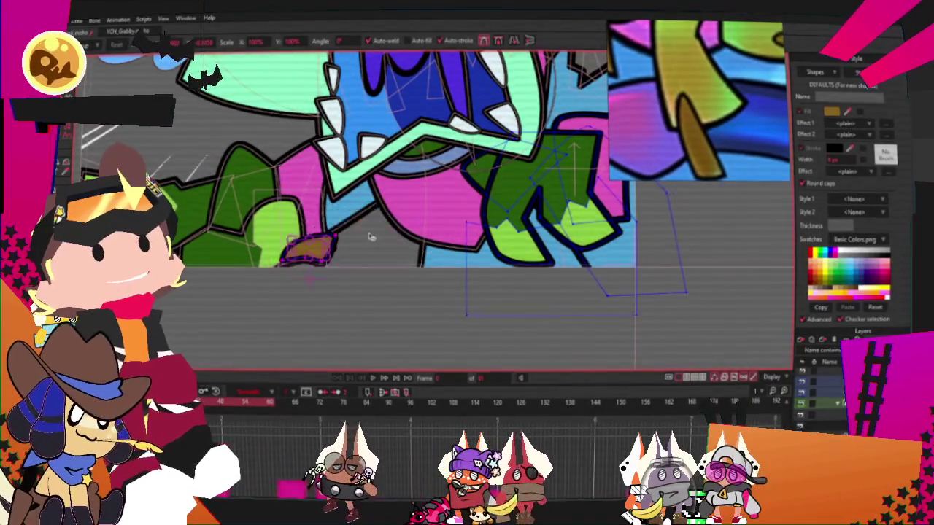
scroll(375, 238, "up", 2)
left_click_drag(375, 238, 270, 272)
left_click_drag(728, 296, 667, 282)
scroll(528, 266, "up", 1)
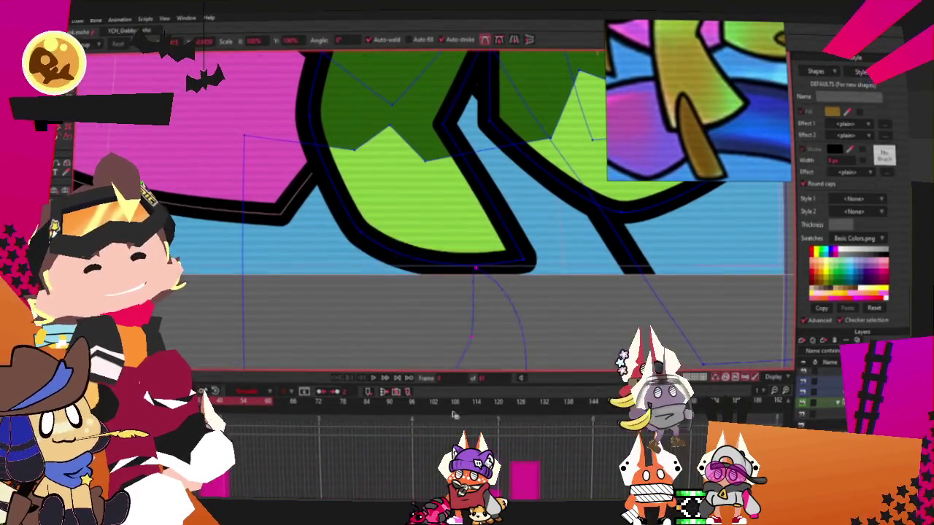
left_click_drag(481, 337, 430, 263)
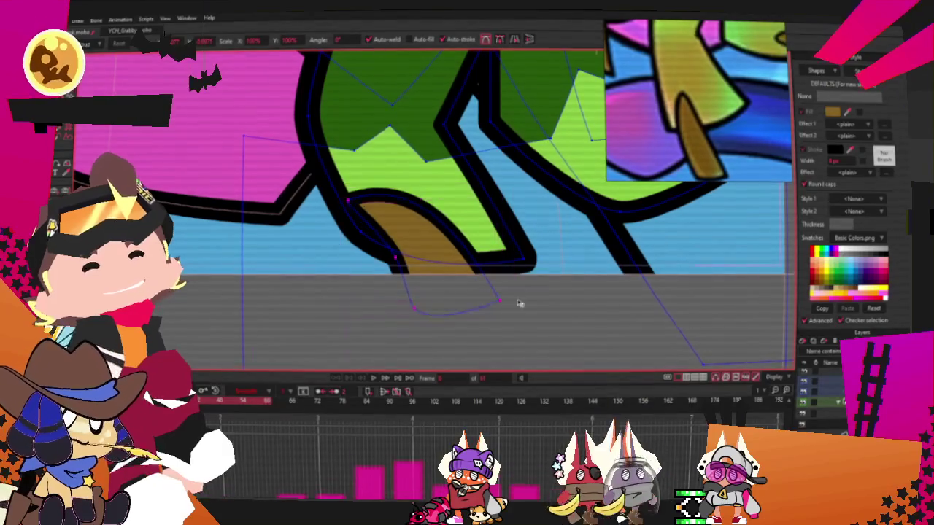
left_click_drag(455, 298, 431, 304)
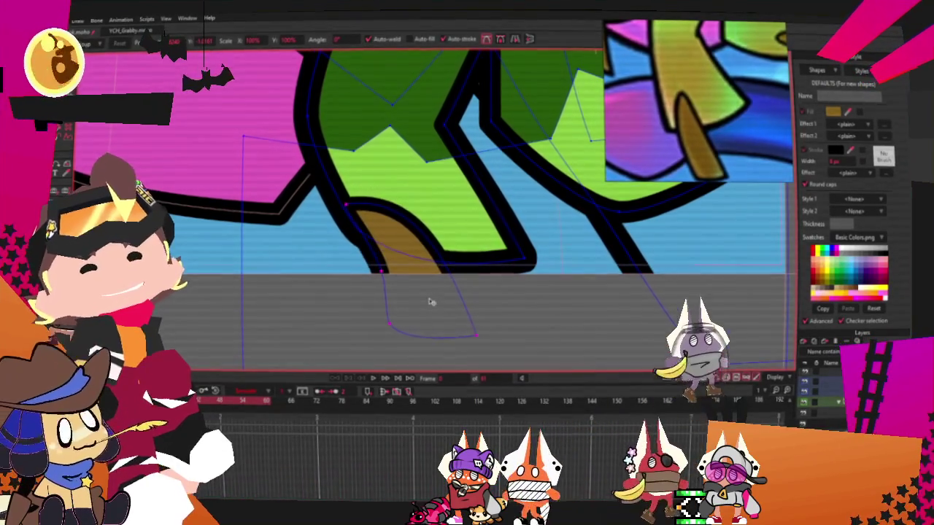
scroll(474, 306, "up", 2)
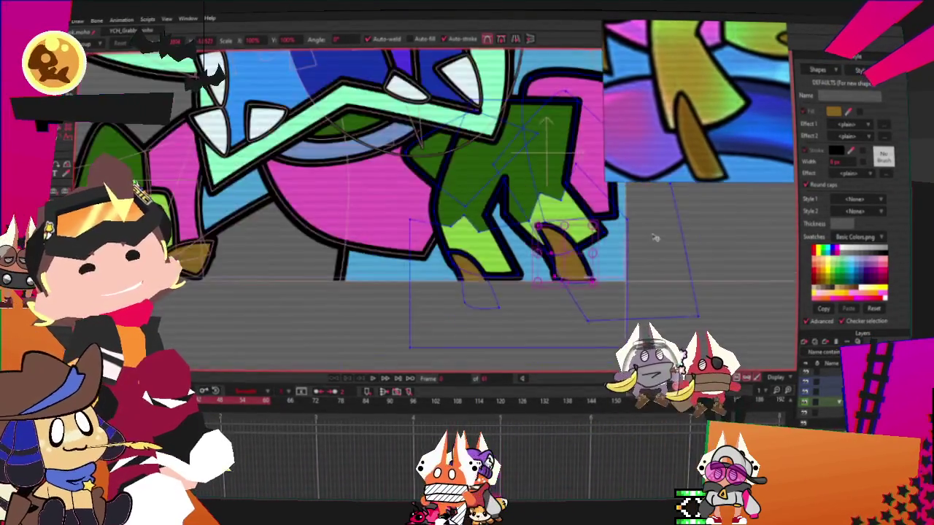
Rotate the claw slightly clockwise so its tip points down-right, undoing a first rotation.
left_click_drag(522, 318, 475, 133)
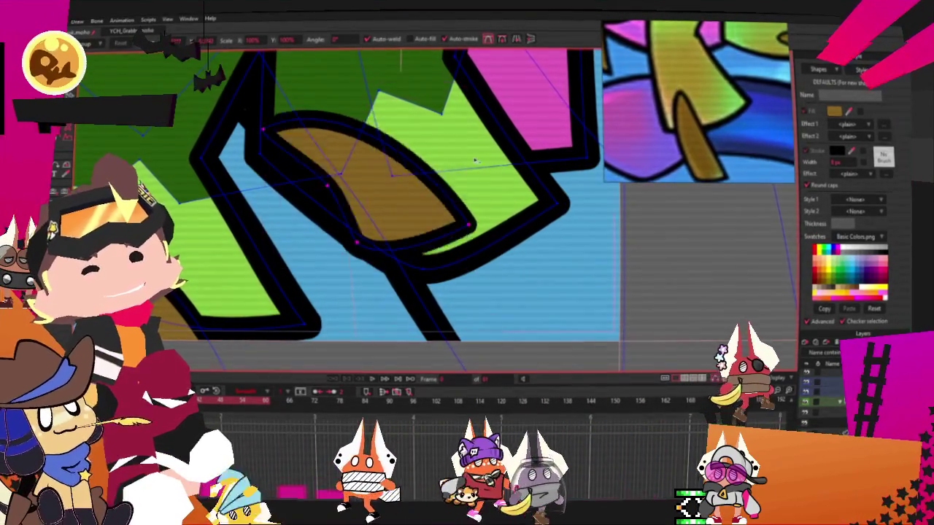
key("ctrl+z")
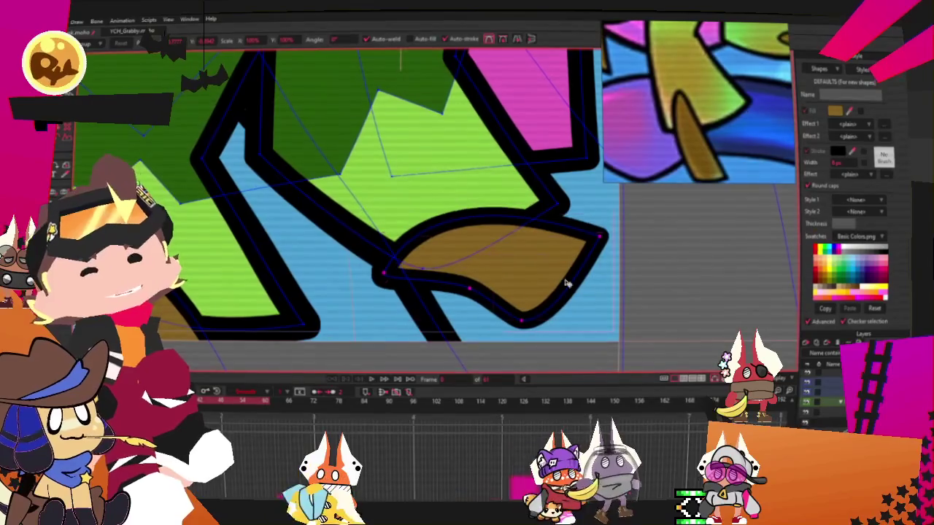
left_click_drag(612, 290, 557, 305)
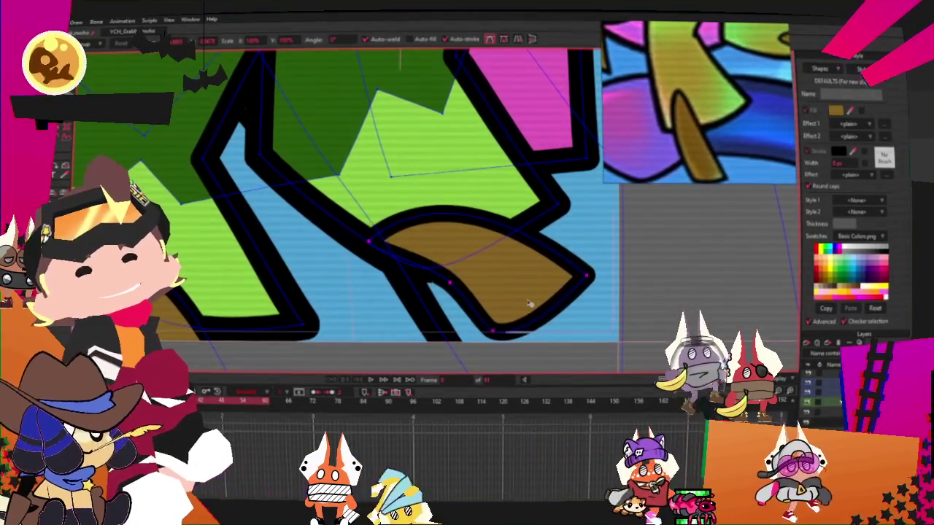
scroll(527, 304, "down", 2)
scroll(527, 304, "down", 2)
scroll(526, 304, "down", 1)
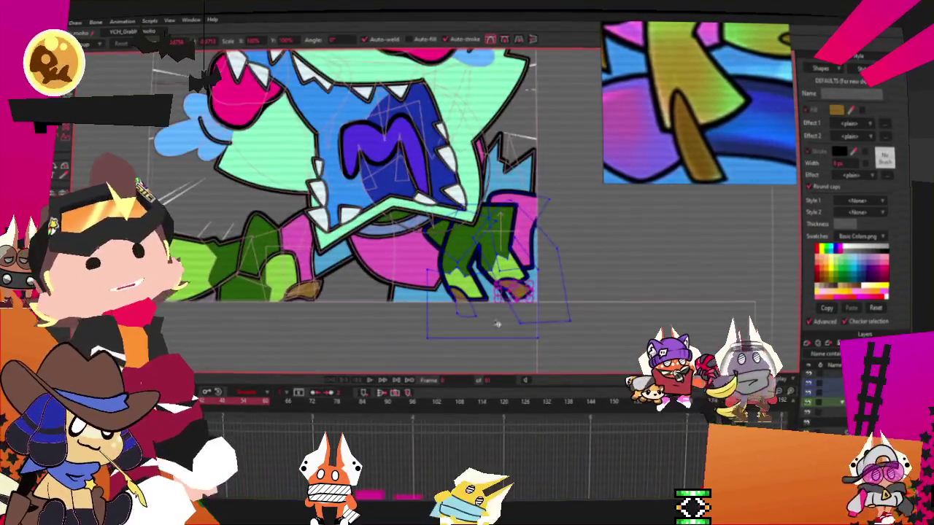
scroll(421, 387, "down", 2)
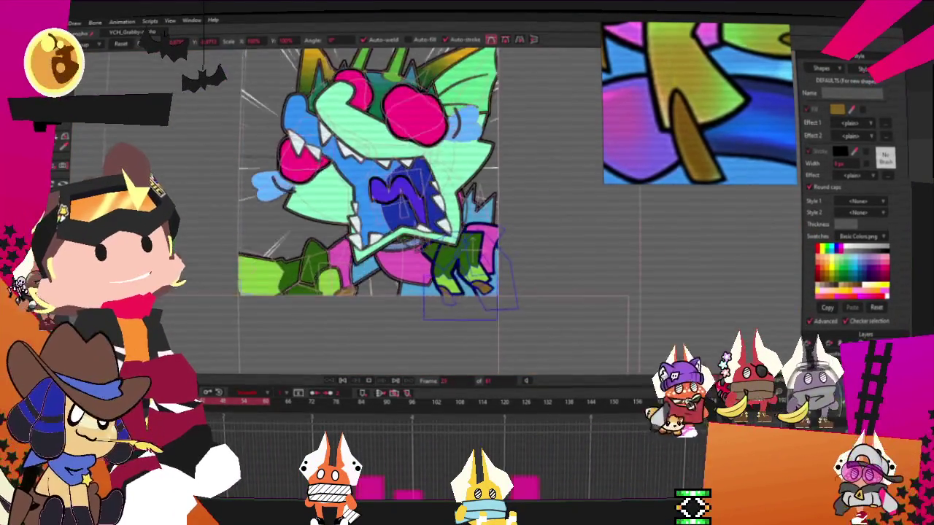
scroll(496, 227, "down", 1)
scroll(438, 204, "up", 2)
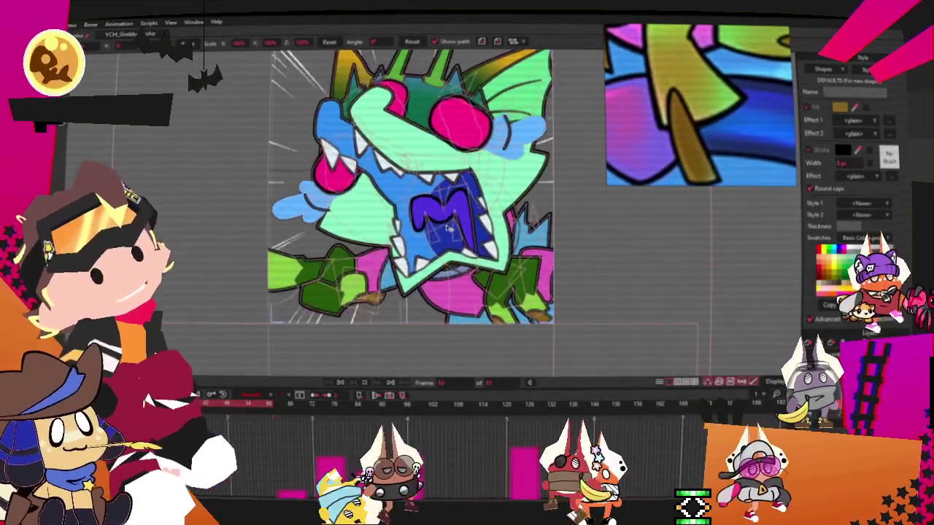
Zoom around the canvas to review the monster with its brown claw on the green limb.
scroll(409, 182, "down", 3)
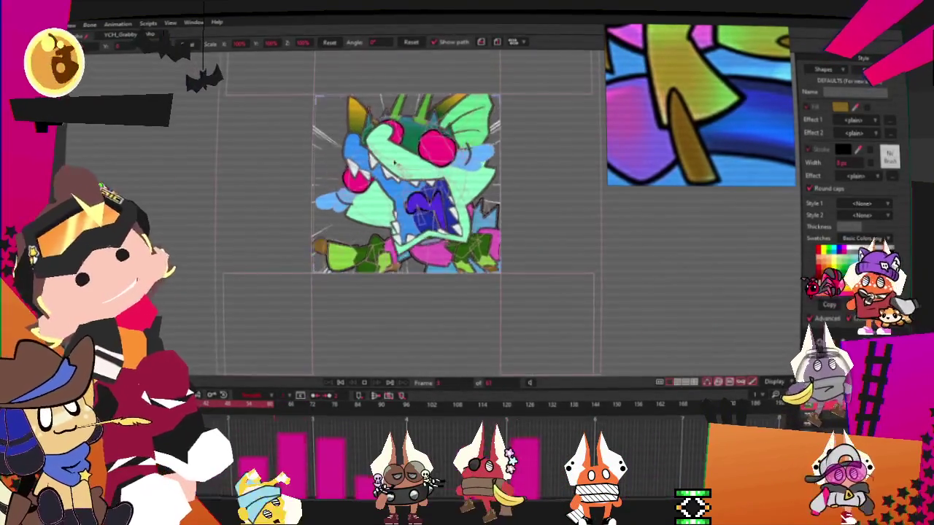
scroll(393, 164, "up", 3)
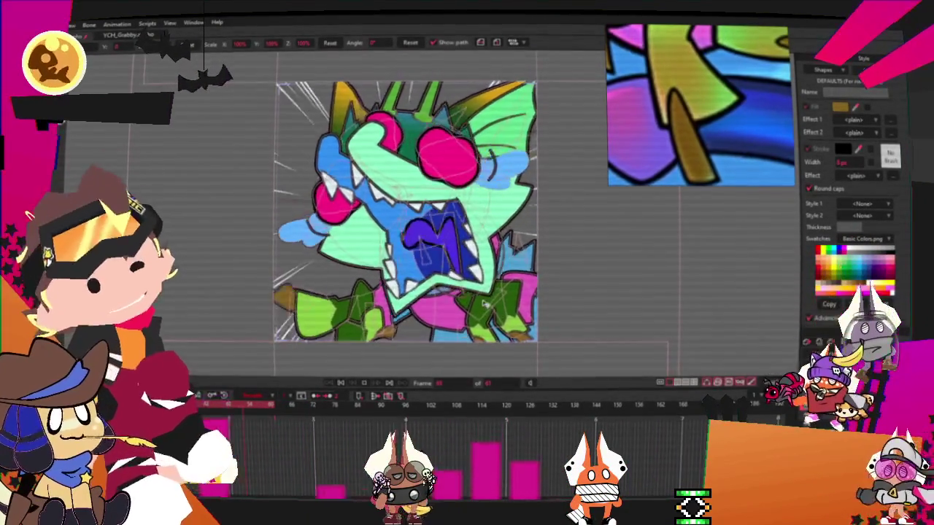
scroll(483, 303, "up", 2)
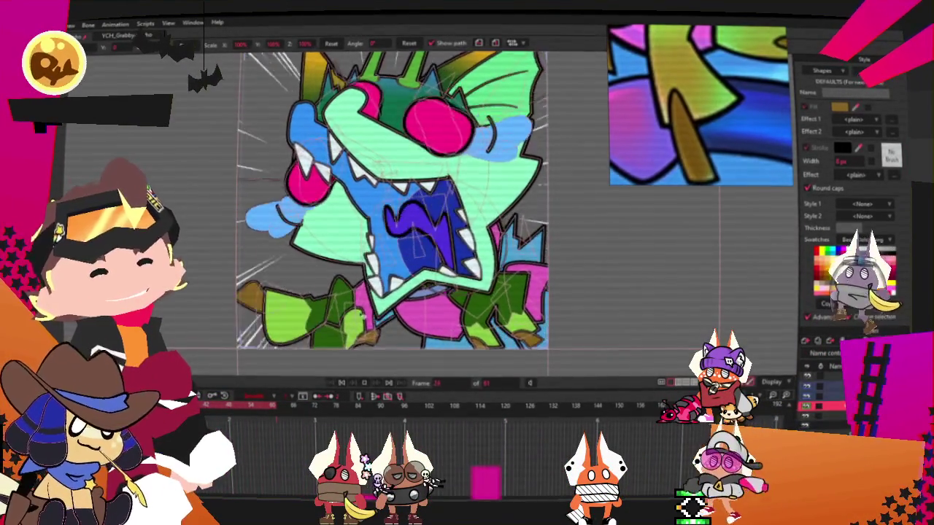
scroll(415, 183, "up", 2)
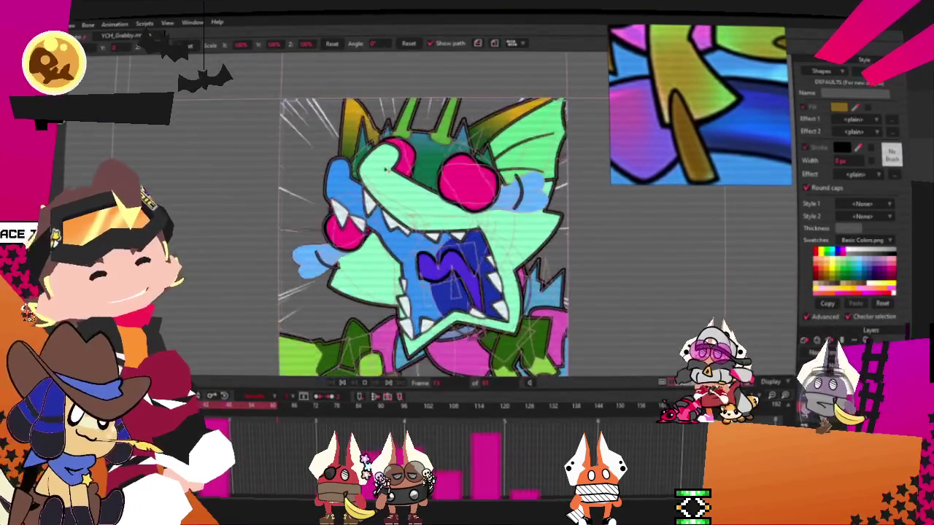
scroll(458, 219, "down", 2)
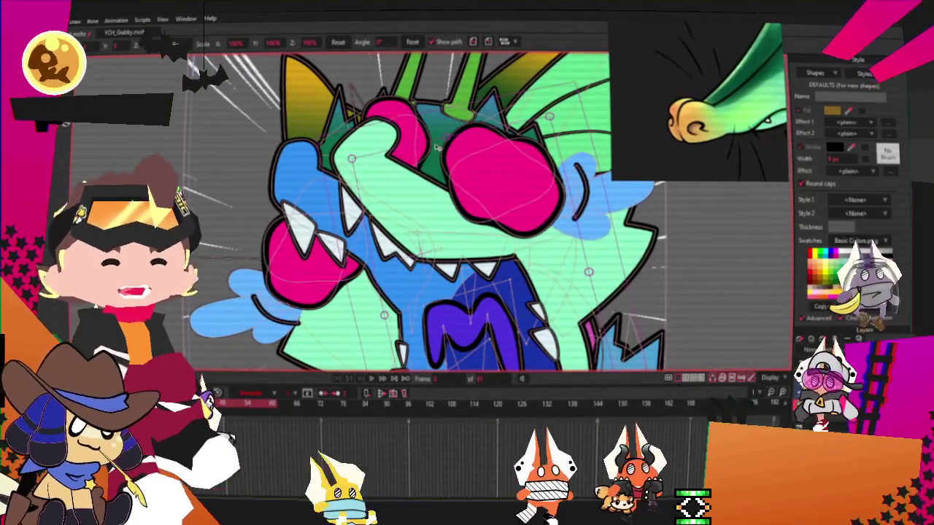
Select the purple mouth shape to reuse its colour and undo its scale back to 100%.
left_click(474, 321)
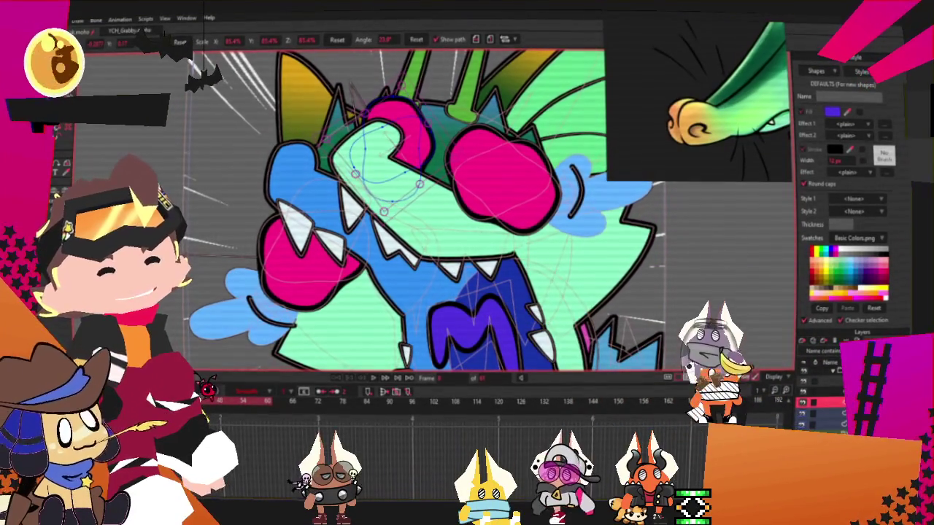
key("ctrl+z")
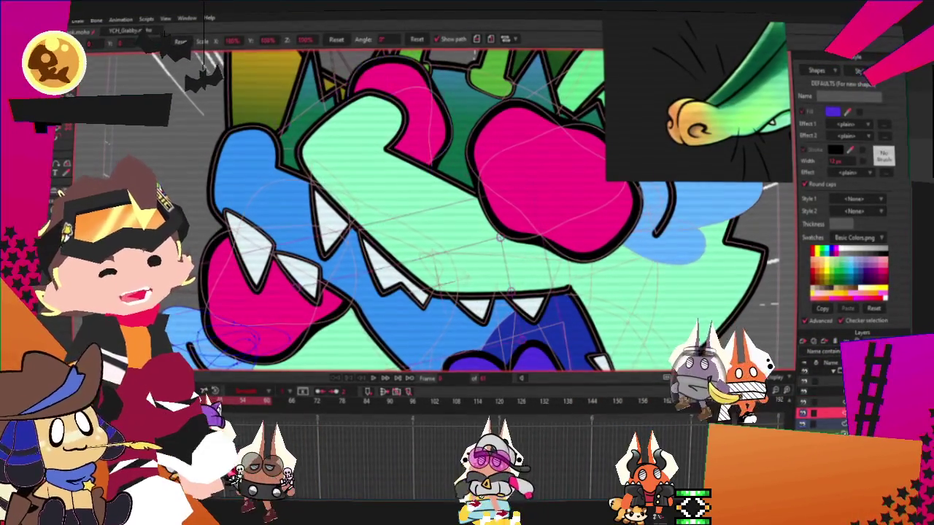
key("ctrl+z")
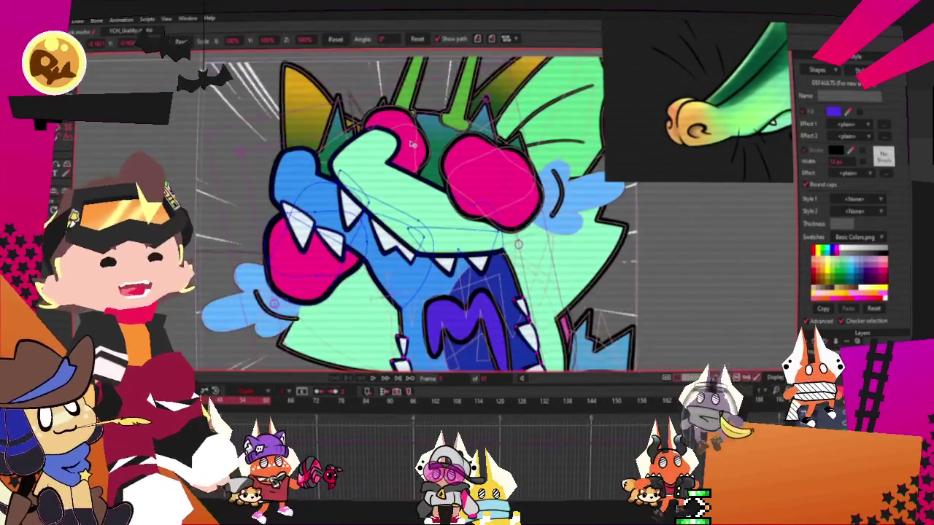
key("ctrl+z")
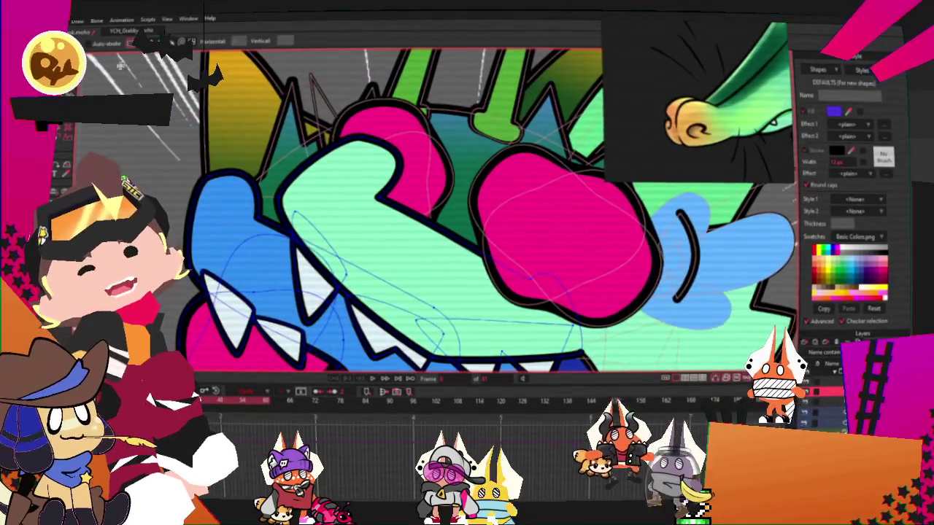
key("ctrl+z")
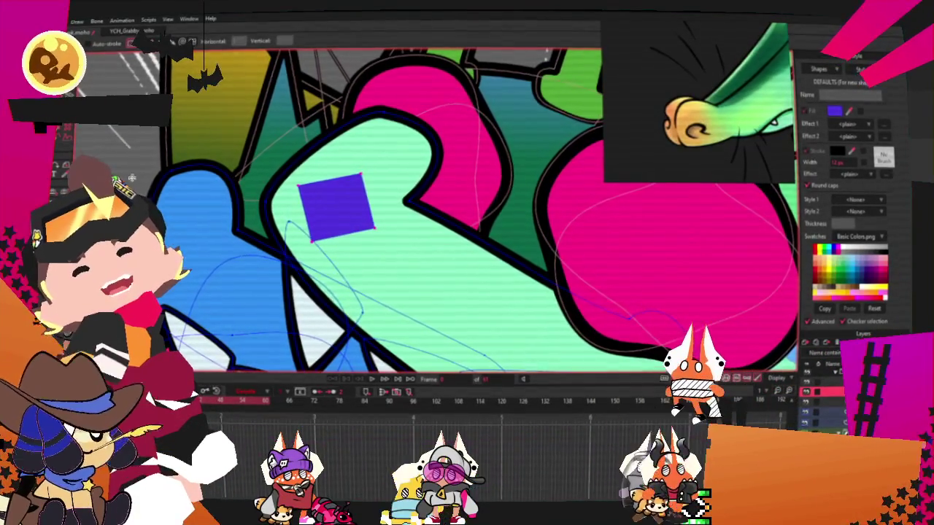
Drag the purple square's bottom-left corner to start curling it into a hook.
key("q")
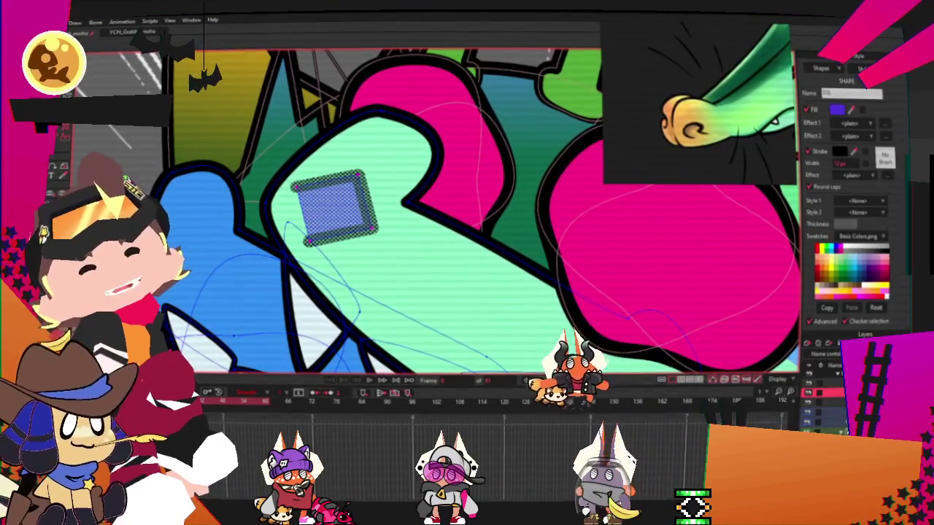
scroll(339, 177, "up", 2)
left_click(370, 173)
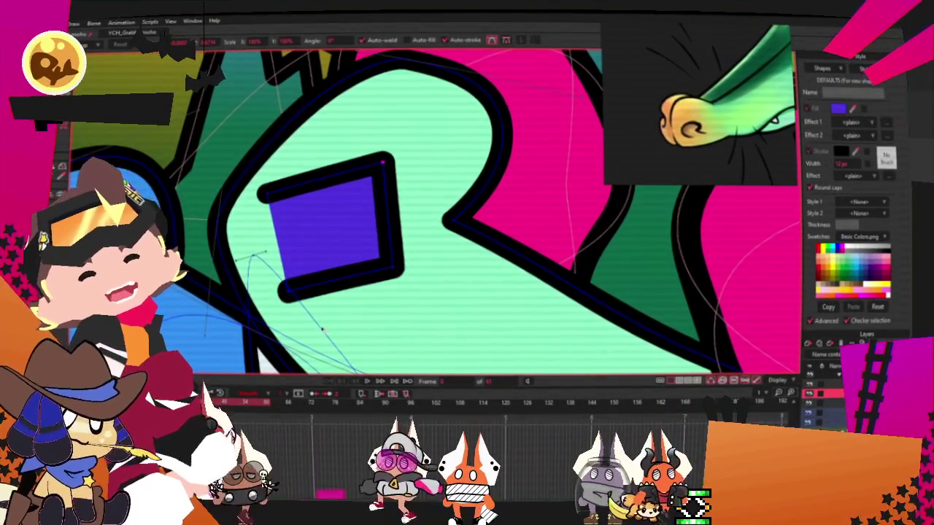
left_click_drag(286, 301, 471, 298)
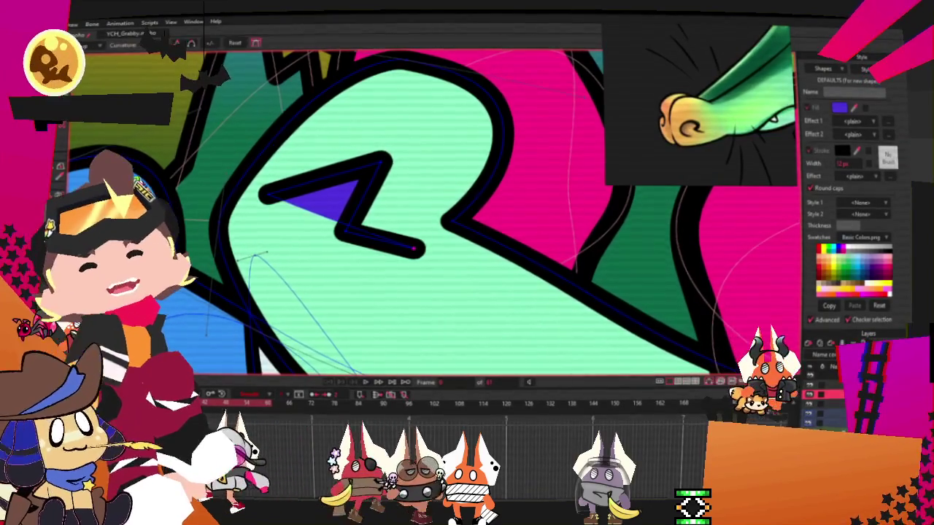
key("c")
scroll(389, 158, "up", 1)
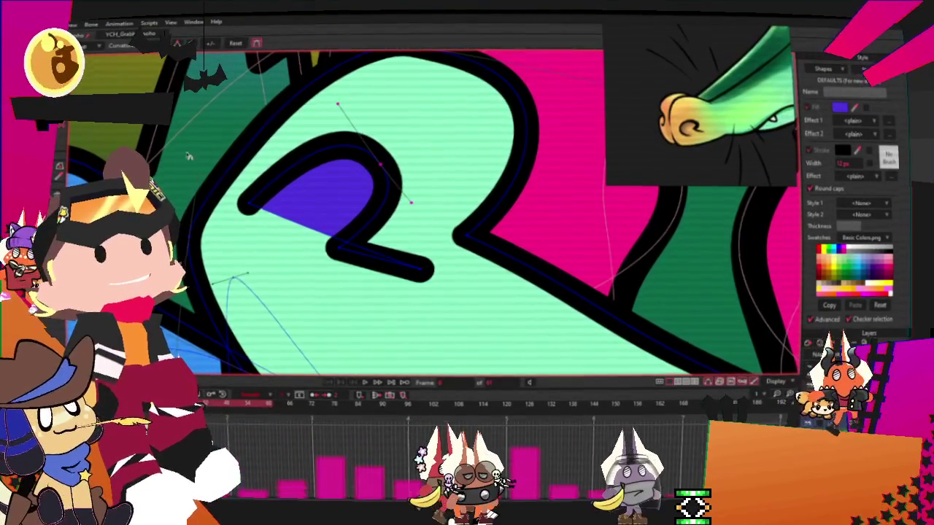
key("g")
Select the nostril shape and change its fill to tan.
double_click(341, 202)
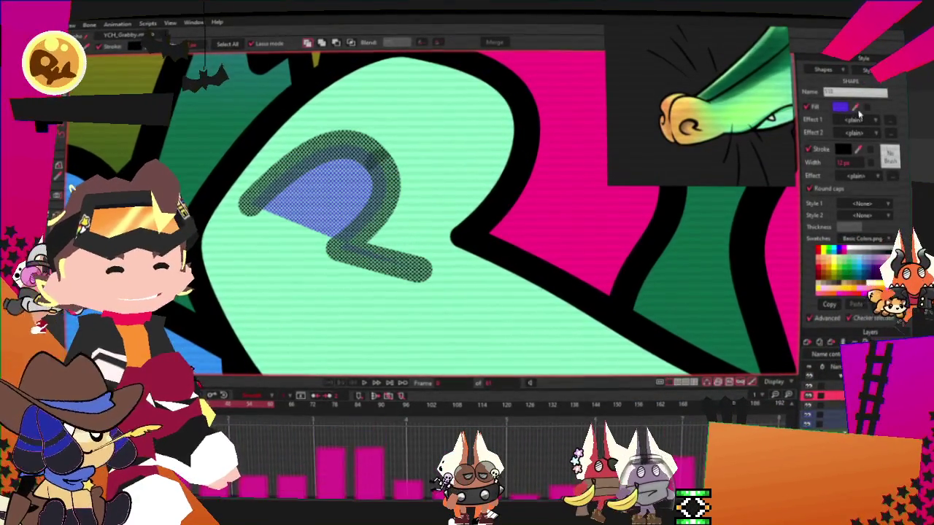
left_click(861, 285)
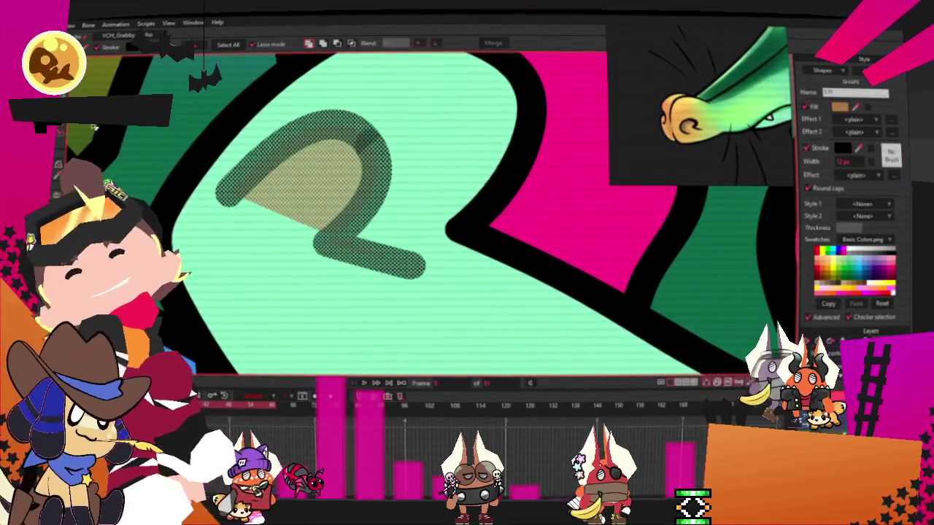
key("c")
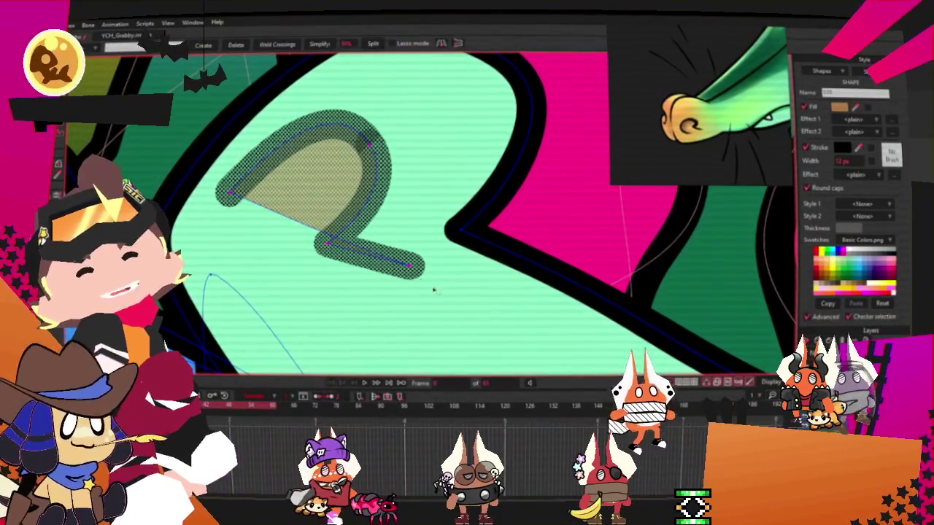
key("c")
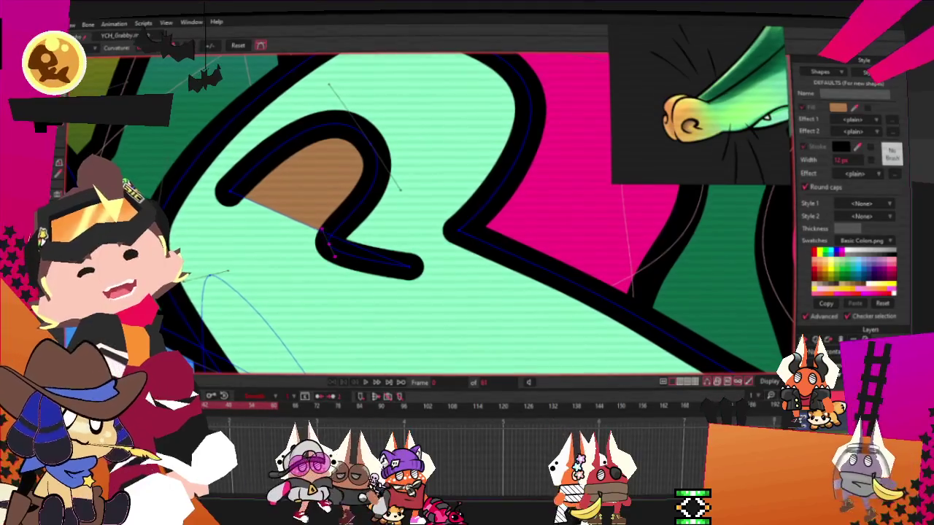
Bend the nostril's upper curve upward and pull its left end into an N-curve.
left_click(371, 143)
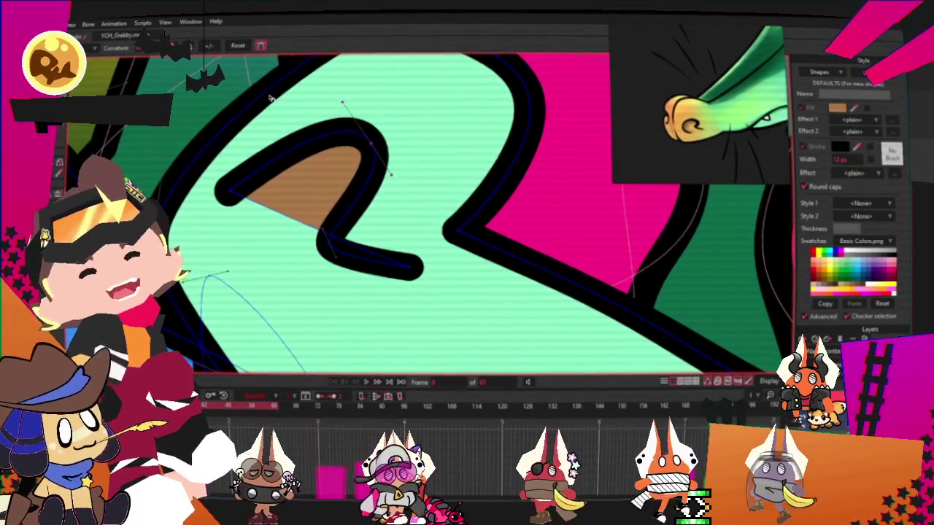
left_click_drag(228, 191, 238, 219)
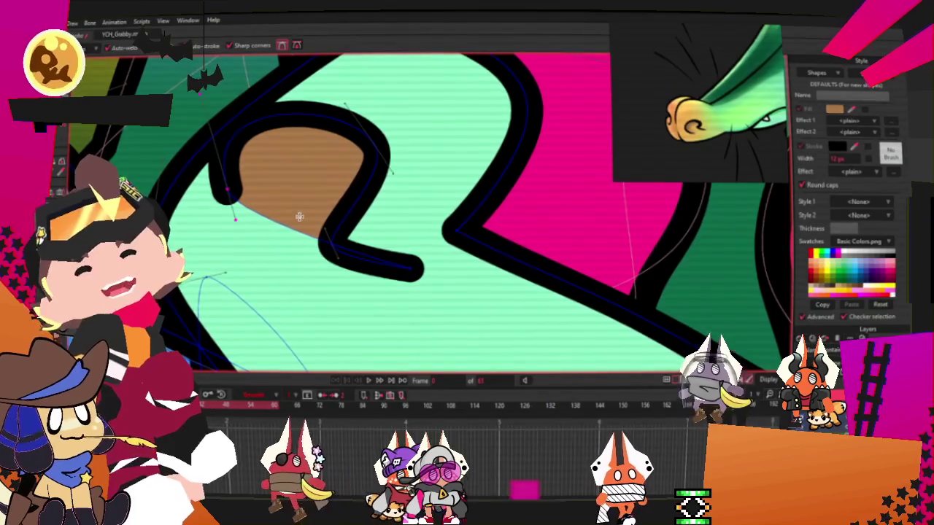
left_click_drag(289, 226, 305, 171)
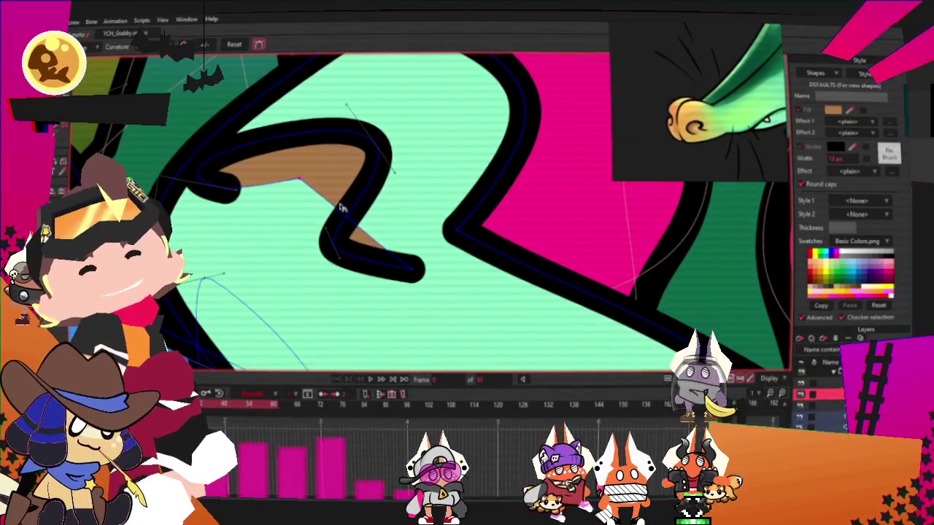
key("t")
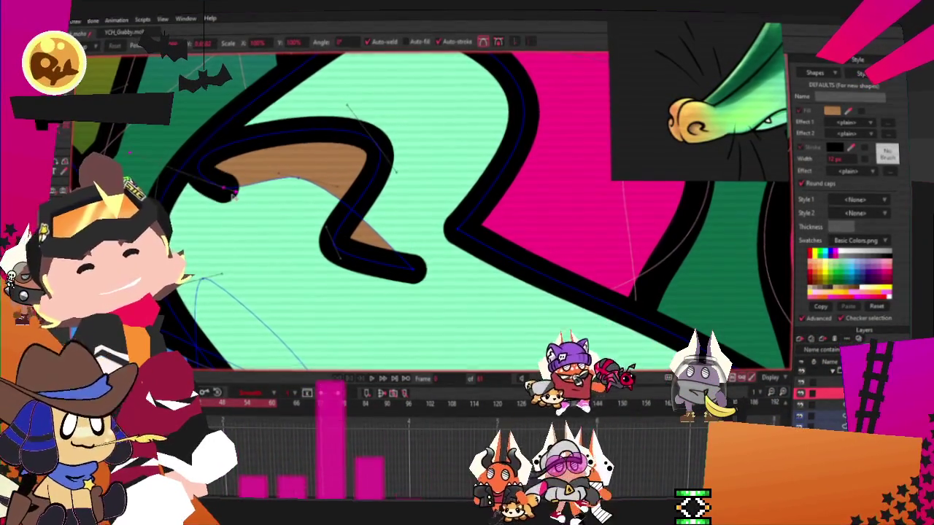
mouse_move(248, 197)
left_mouse_down()
mouse_move(321, 350)
mouse_move(185, 199)
left_mouse_up()
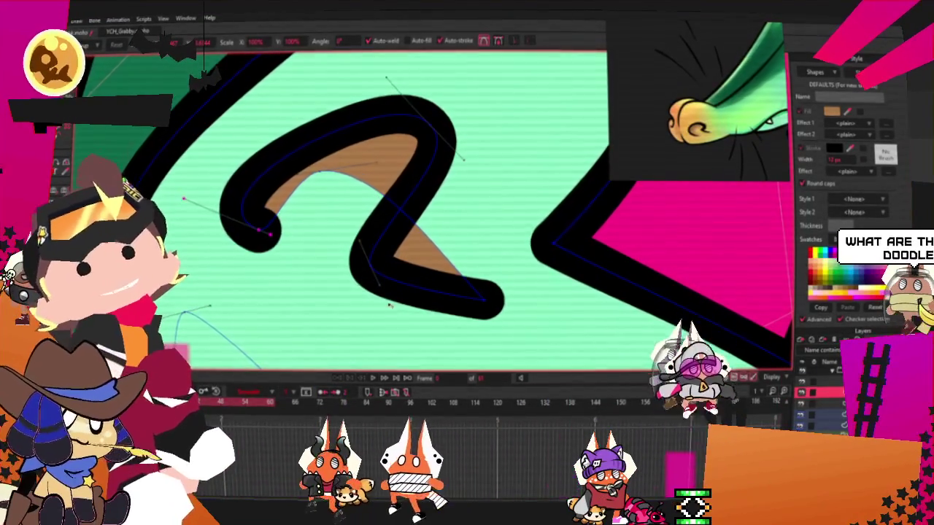
Taper the stroke's lower-right end into a thin sharp tip with the line-width tool.
key("w")
mouse_move(496, 299)
left_mouse_down()
mouse_move(486, 309)
mouse_move(394, 266)
left_mouse_up()
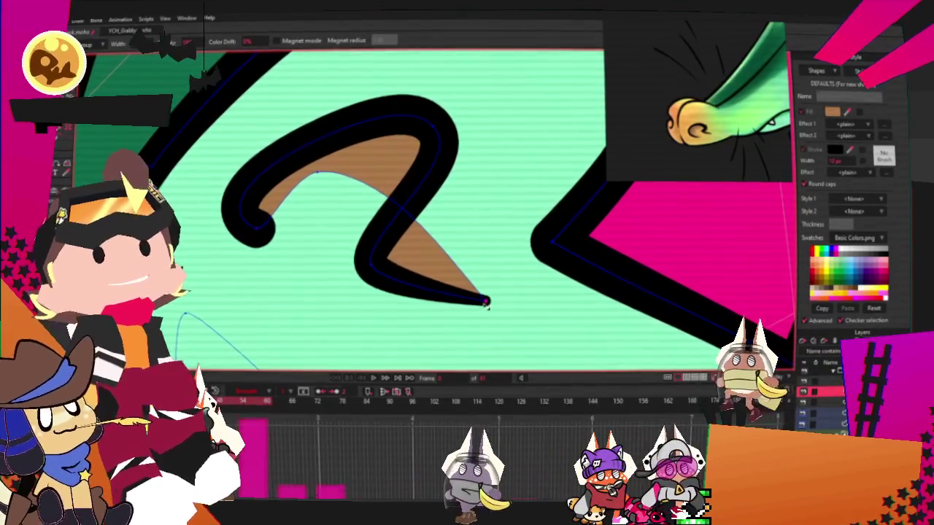
left_click_drag(491, 303, 486, 302)
scroll(455, 268, "down", 3)
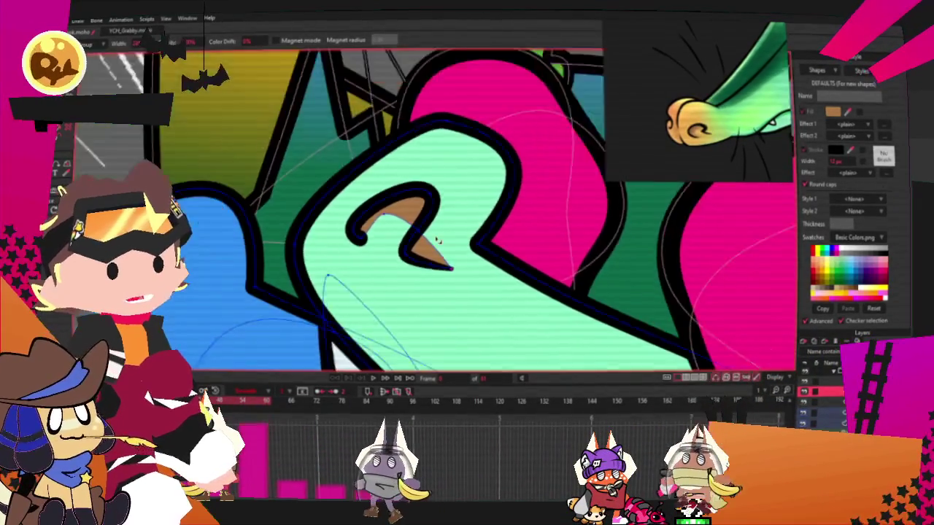
Select all the nostril stroke's points and reshape the curl's left end.
key("t")
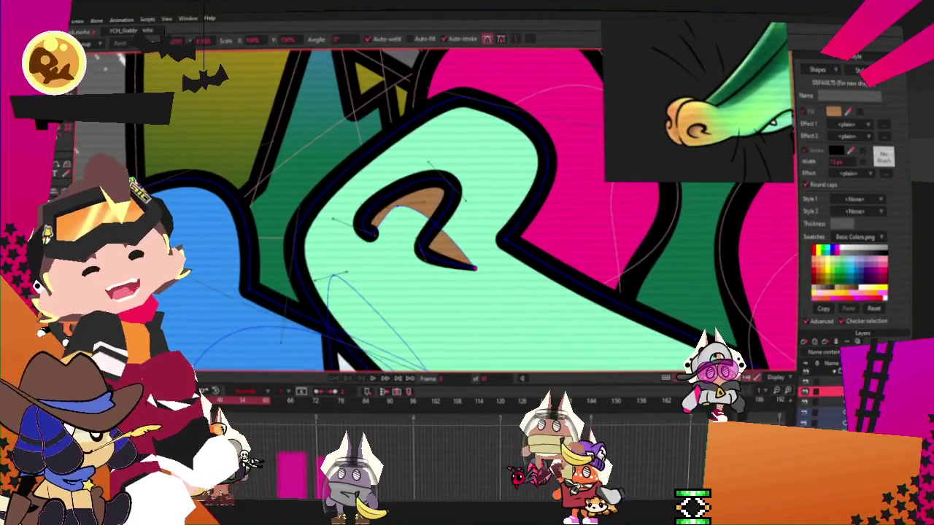
scroll(395, 222, "up", 1)
key("ctrl+a")
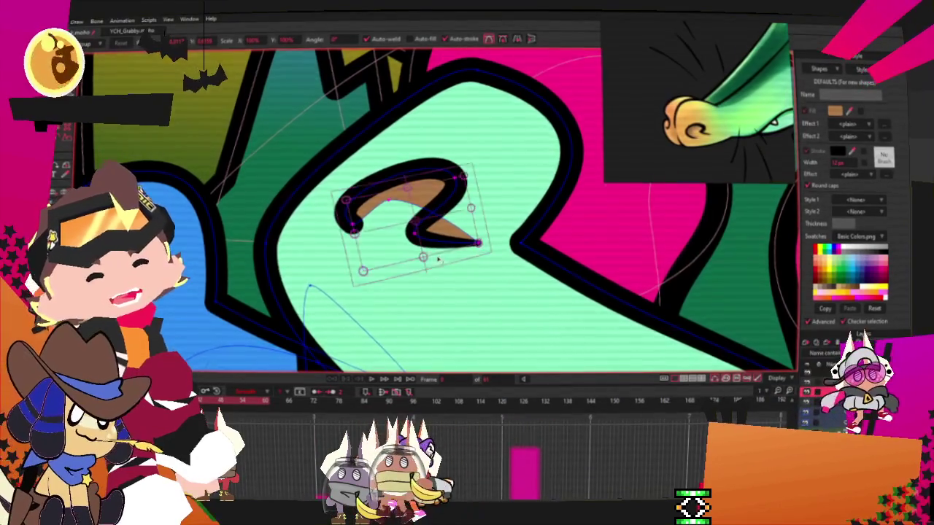
scroll(439, 259, "down", 1)
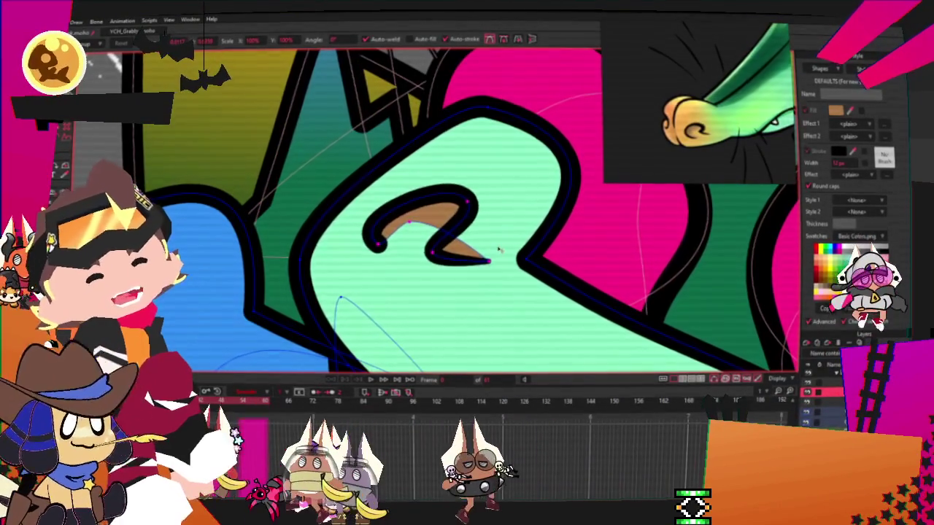
key("ctrl+a")
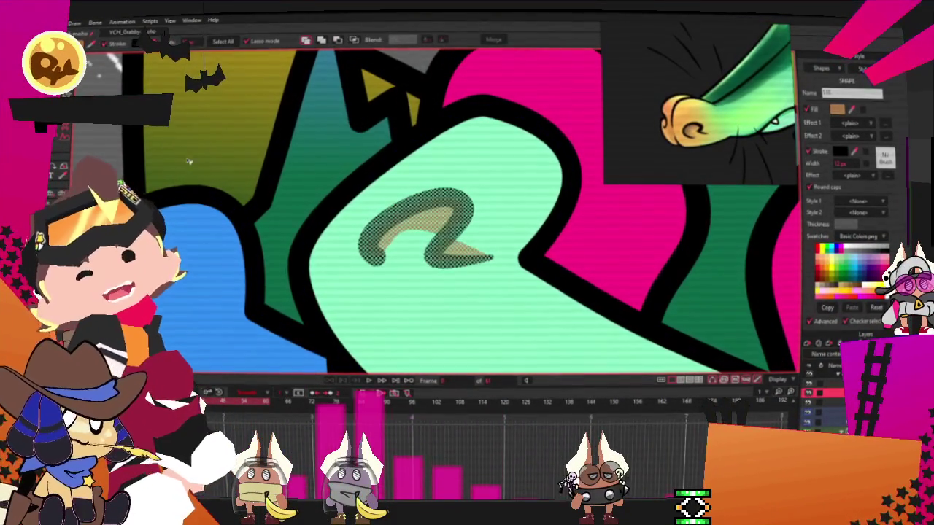
scroll(420, 247, "up", 1)
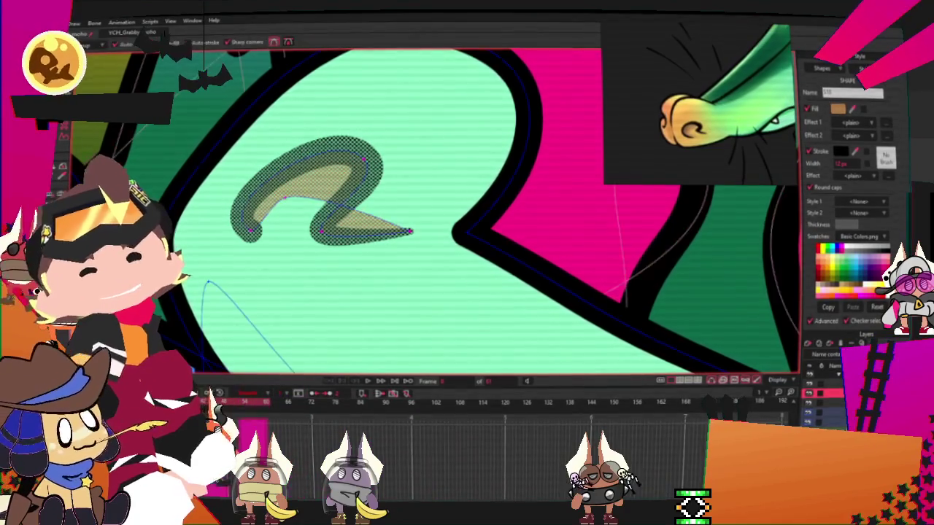
scroll(309, 196, "up", 1)
scroll(309, 195, "up", 1)
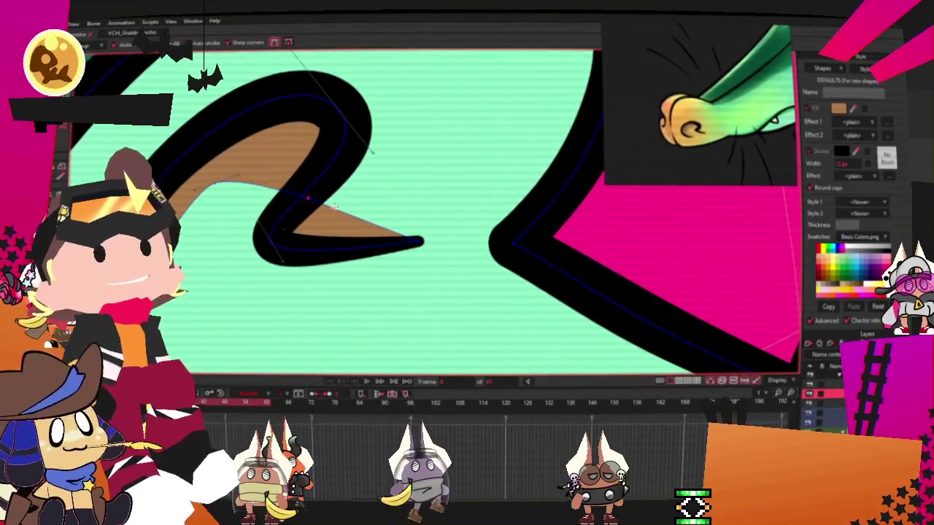
scroll(272, 243, "down", 1)
scroll(277, 240, "down", 1)
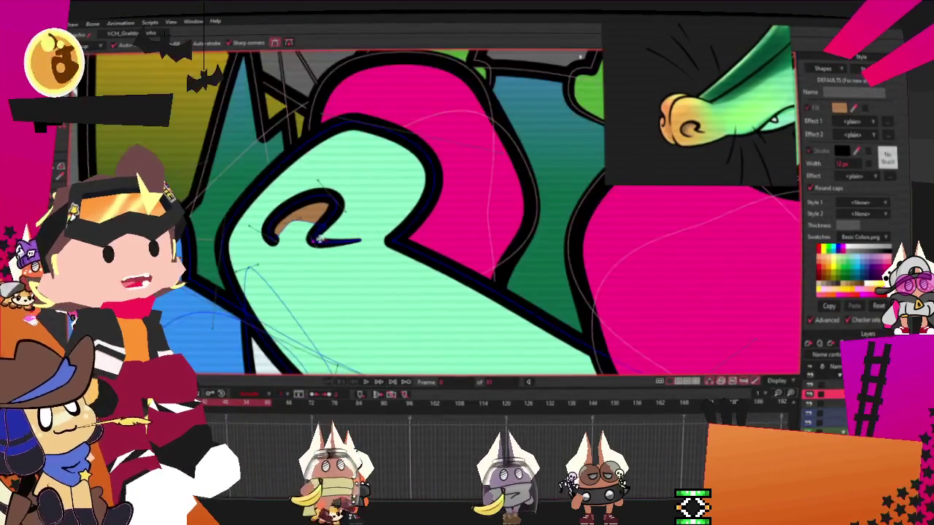
scroll(292, 234, "down", 1)
scroll(321, 227, "up", 1)
scroll(320, 228, "up", 1)
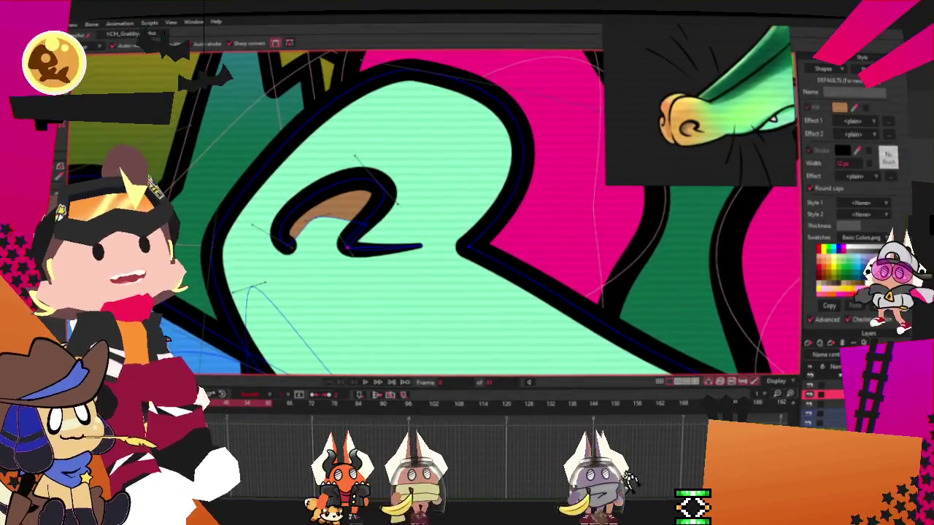
scroll(321, 223, "up", 1)
scroll(323, 216, "up", 1)
left_click_drag(226, 213, 266, 192)
scroll(319, 204, "down", 3)
scroll(314, 234, "down", 1)
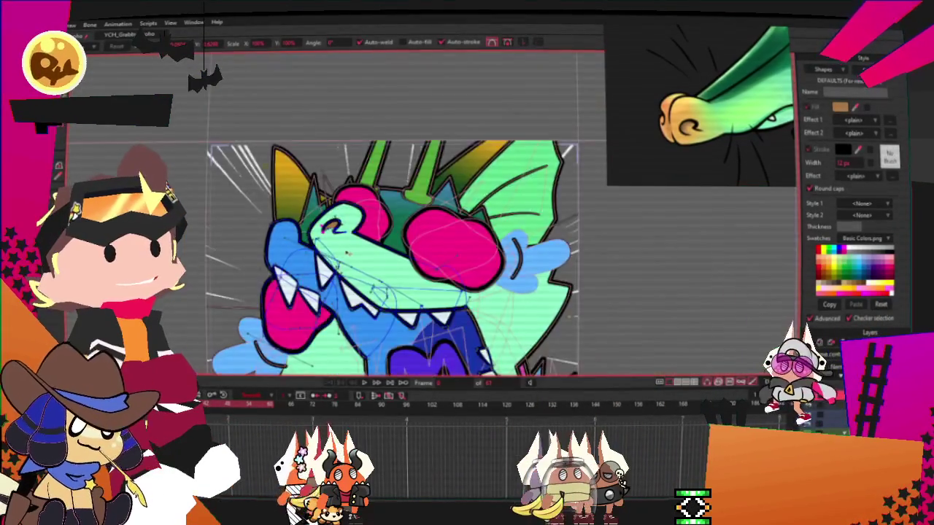
Draw a large oval over the snout using the Draw Shape Oval option.
scroll(310, 263, "up", 2)
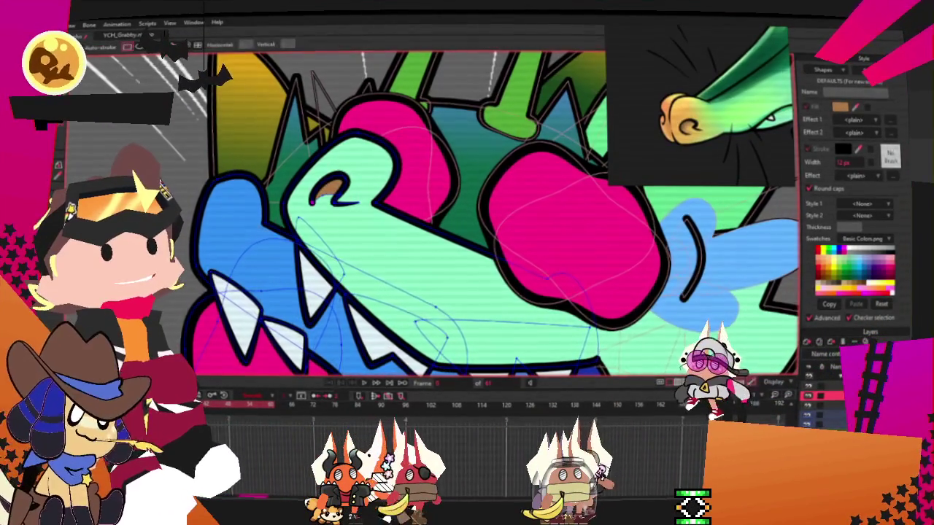
key("g")
scroll(409, 219, "up", 1)
scroll(409, 219, "up", 1)
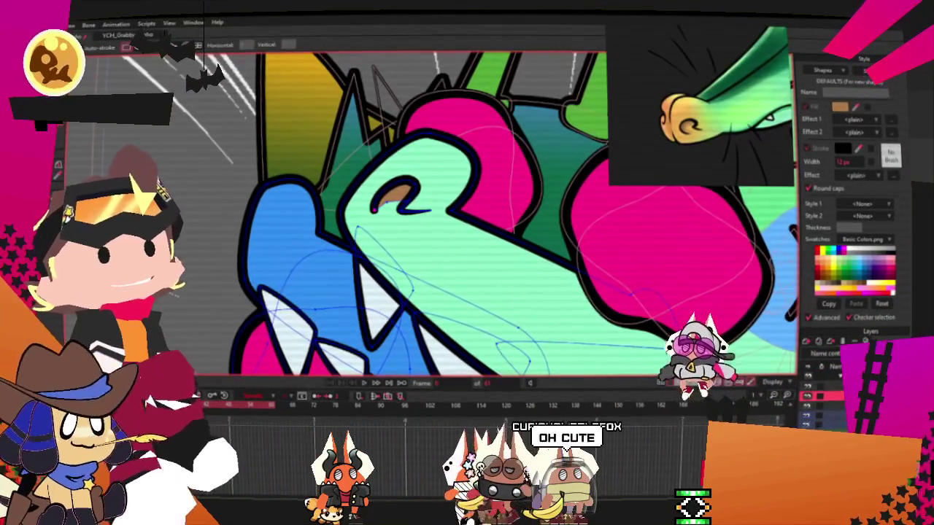
key("a")
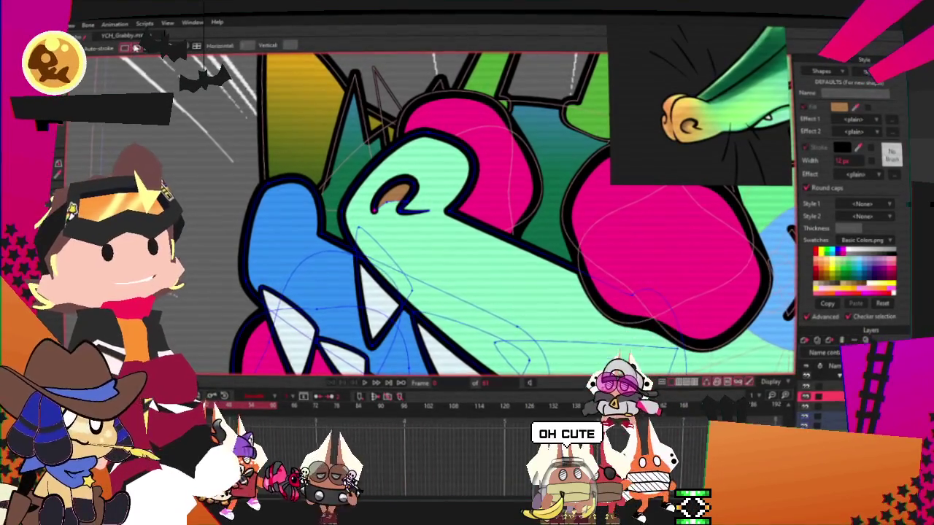
left_click(135, 47)
left_click_drag(332, 78, 475, 290)
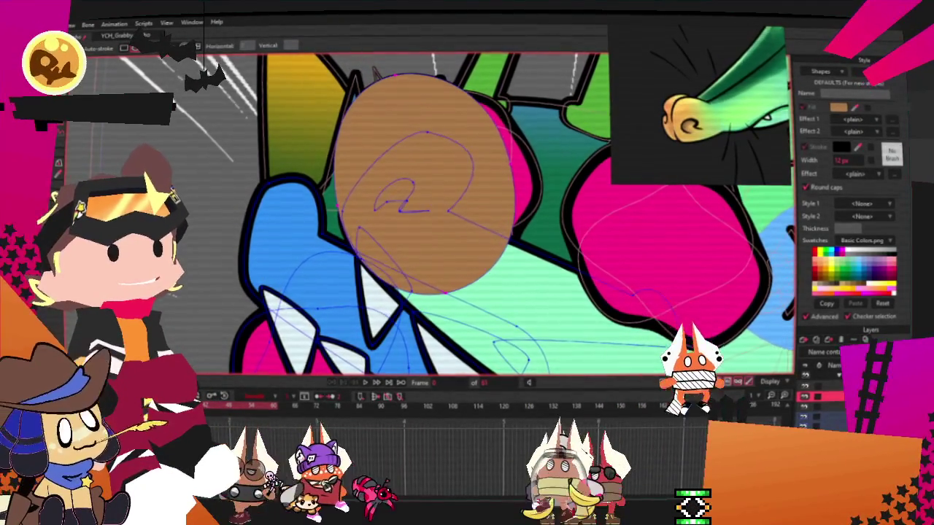
Fill the oval orange-yellow and send it behind the face's black linework.
key("g")
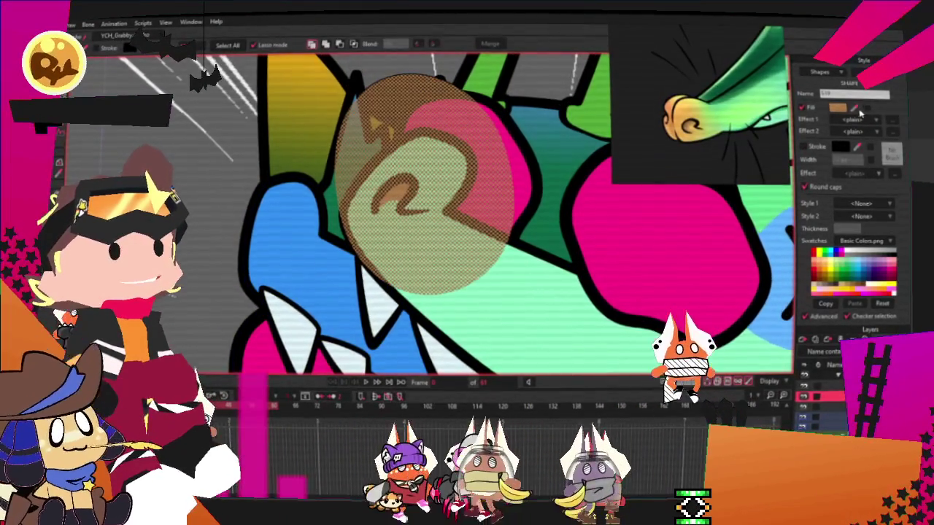
left_click(846, 286)
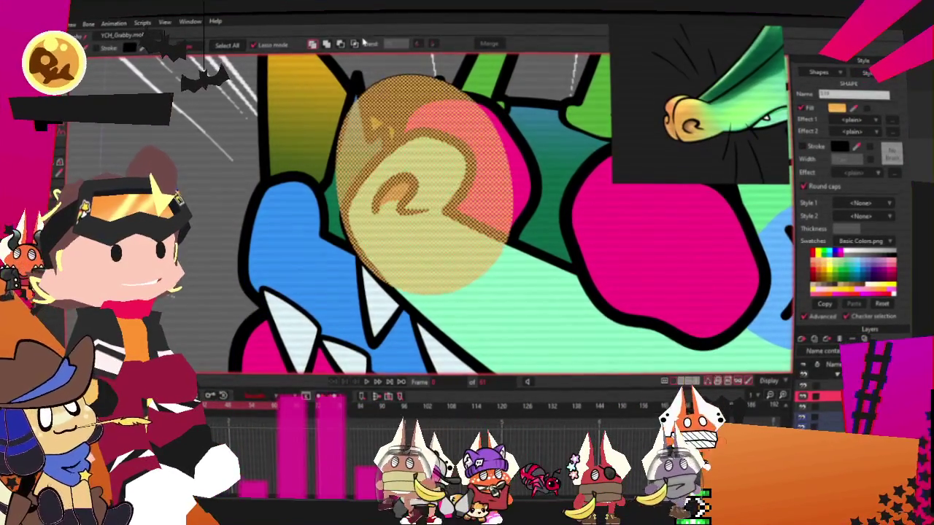
left_click(354, 44)
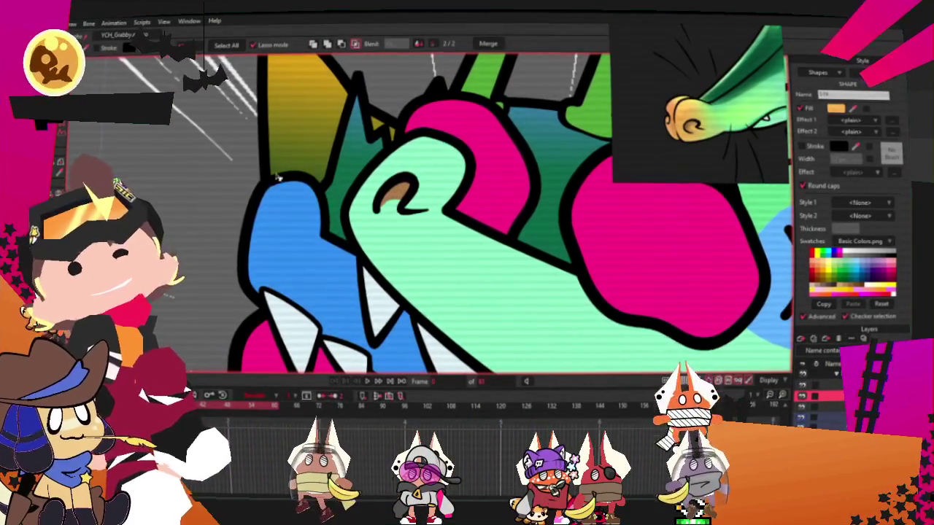
scroll(277, 188, "down", 3)
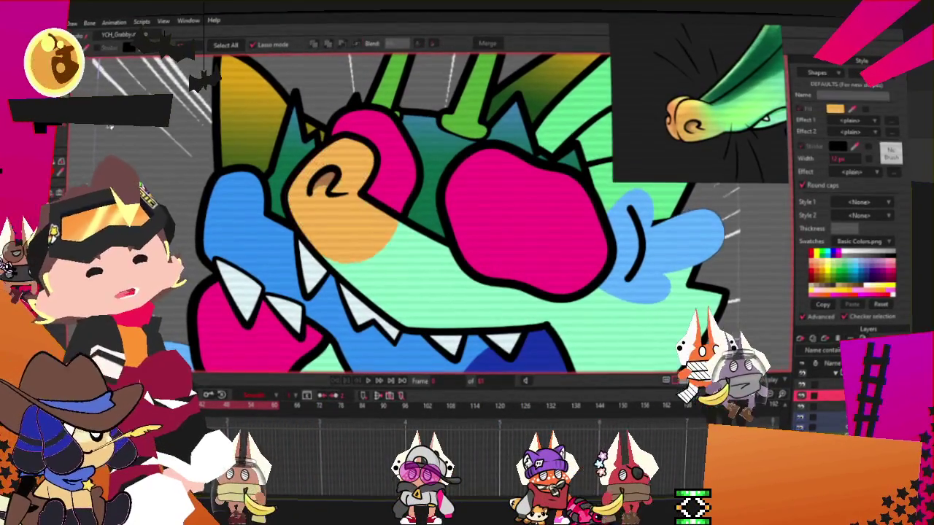
Review the orange oval's points, then lower it below the mint snout shape.
key("t")
scroll(391, 308, "up", 3)
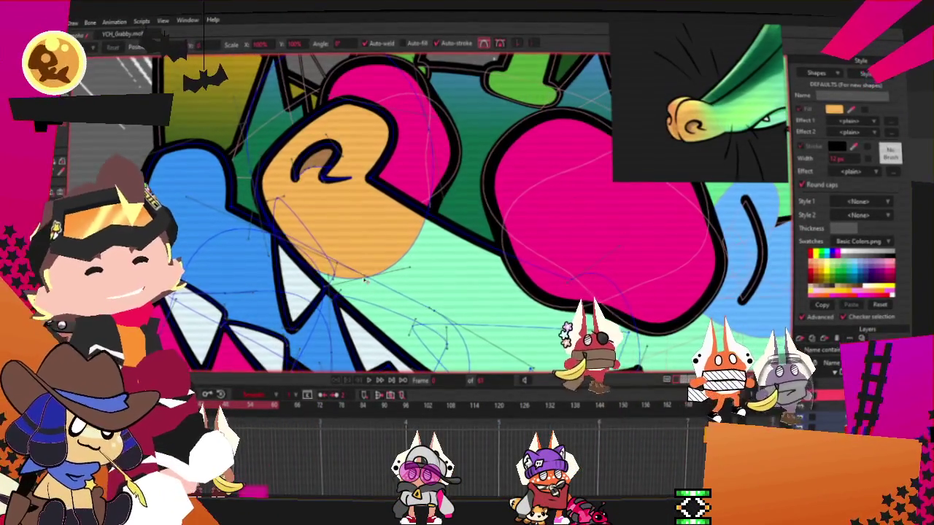
scroll(379, 229, "up", 2)
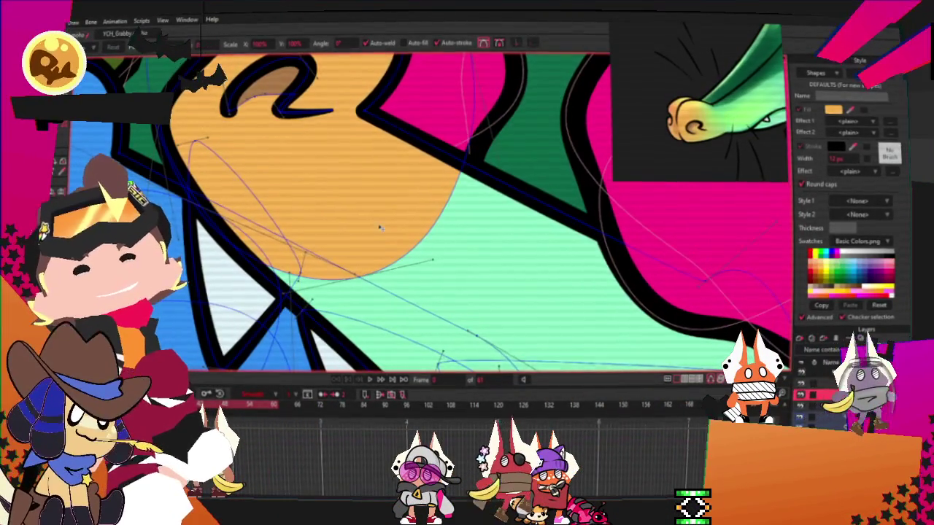
scroll(379, 189, "down", 3)
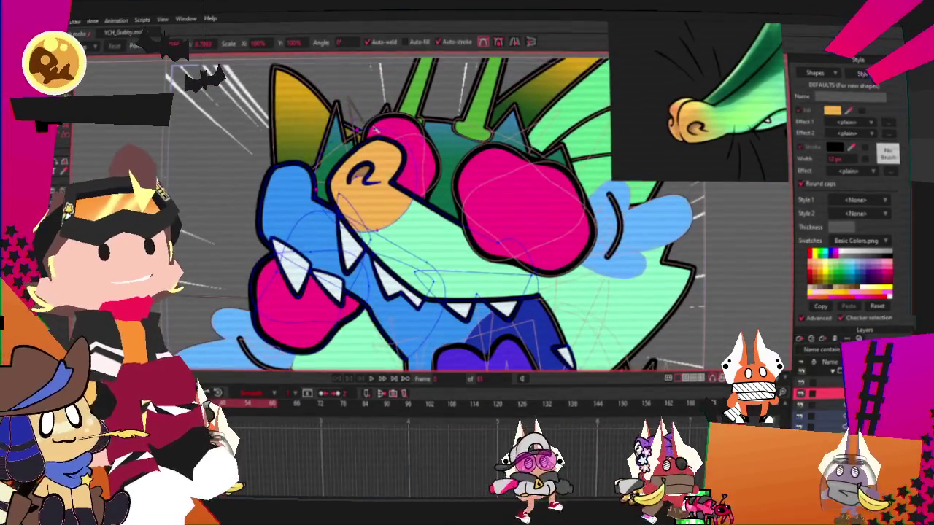
scroll(395, 220, "up", 2)
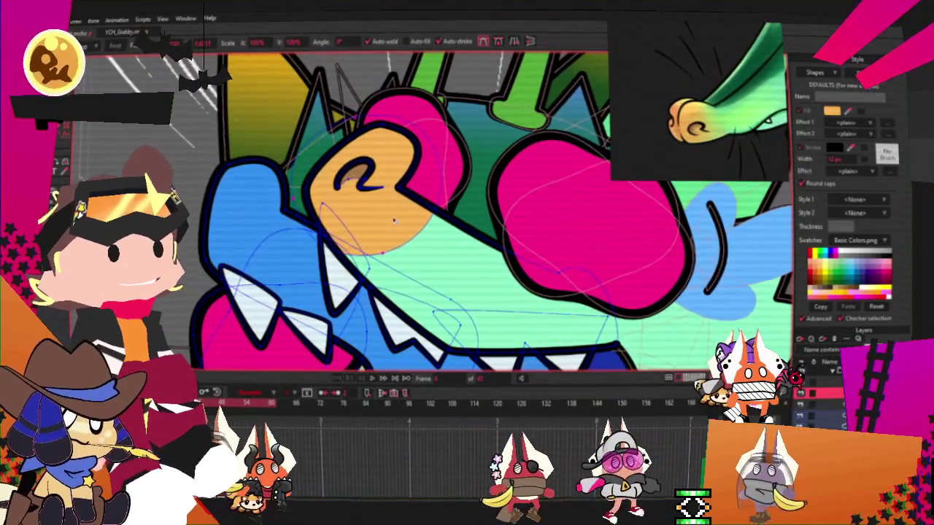
scroll(395, 221, "up", 2)
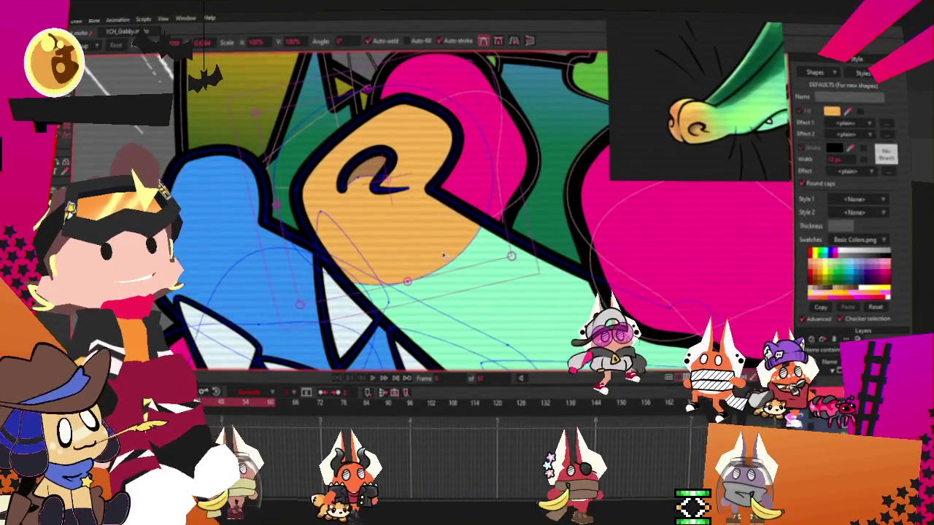
left_click(438, 256)
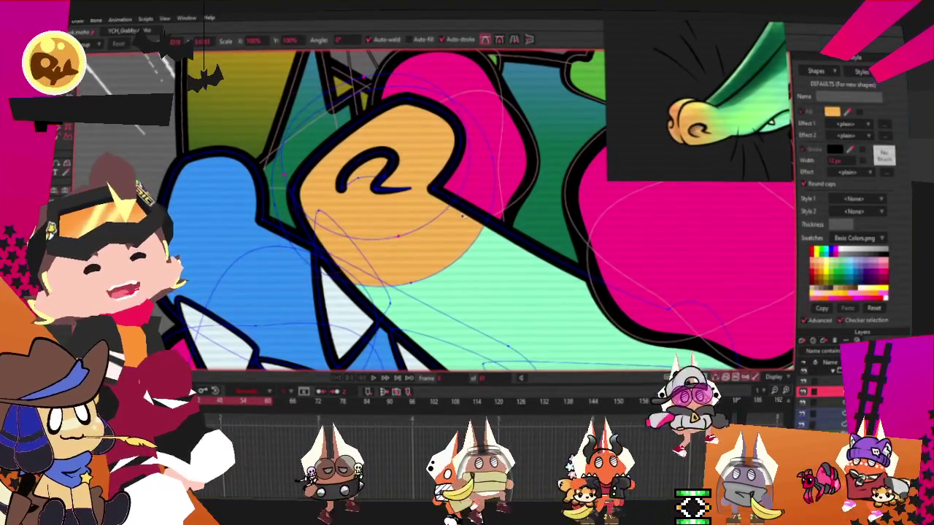
key("g")
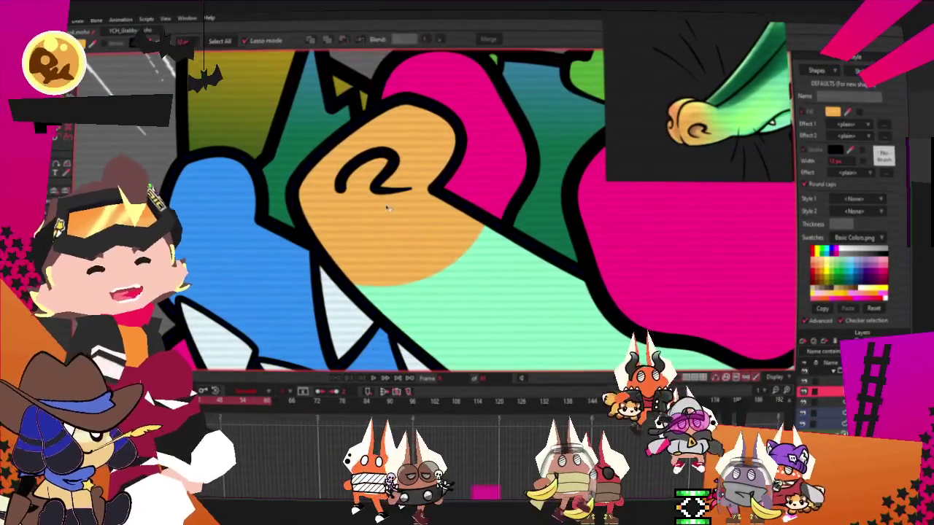
left_click(448, 235)
key("Up")
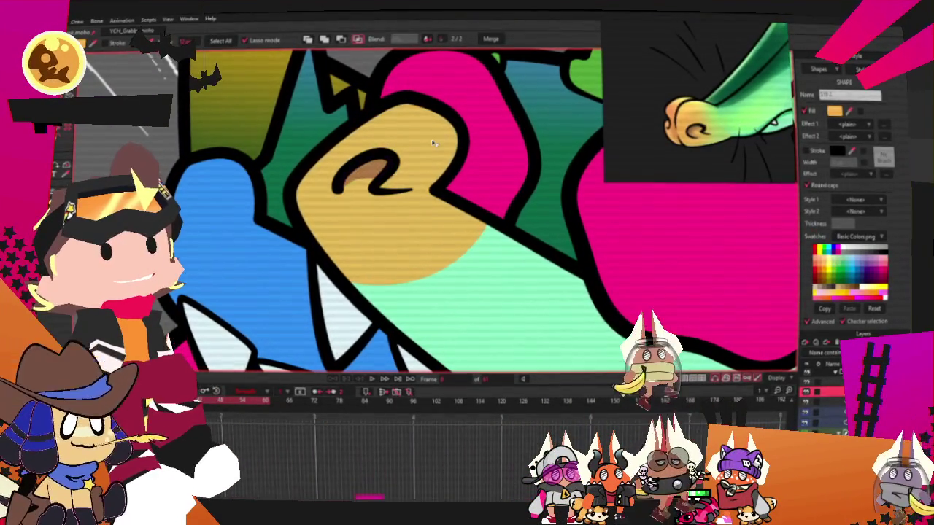
scroll(416, 162, "down", 2)
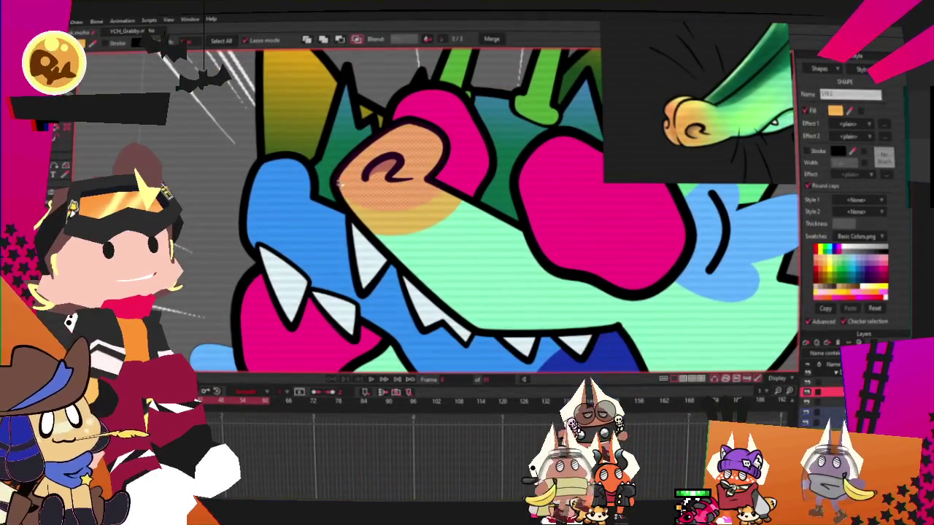
scroll(447, 243, "down", 2)
scroll(447, 242, "up", 4)
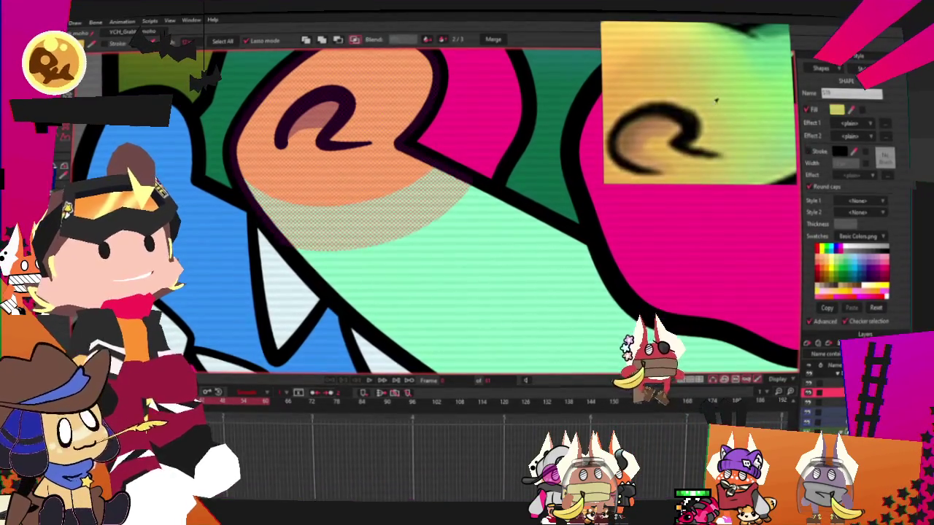
scroll(417, 214, "down", 2)
scroll(417, 214, "down", 2)
scroll(417, 214, "down", 2)
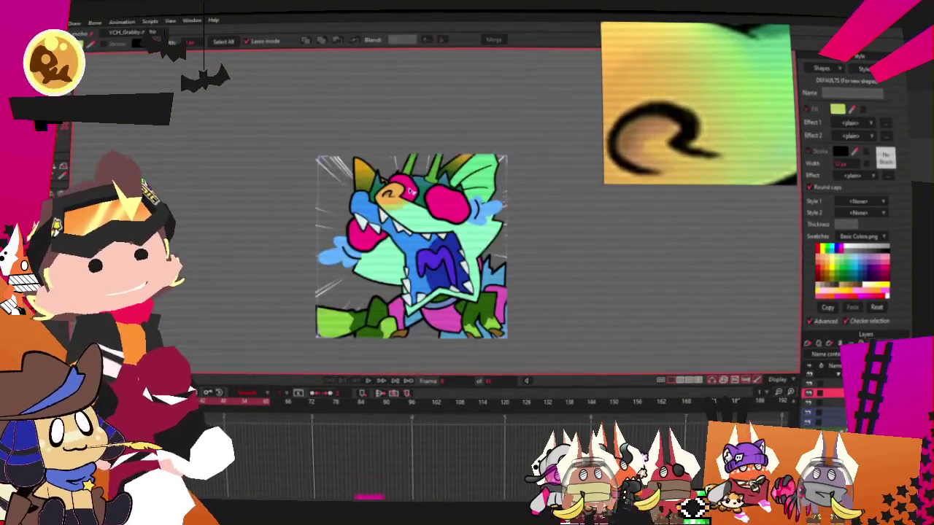
scroll(417, 214, "up", 6)
scroll(416, 214, "down", 2)
scroll(397, 218, "up", 2)
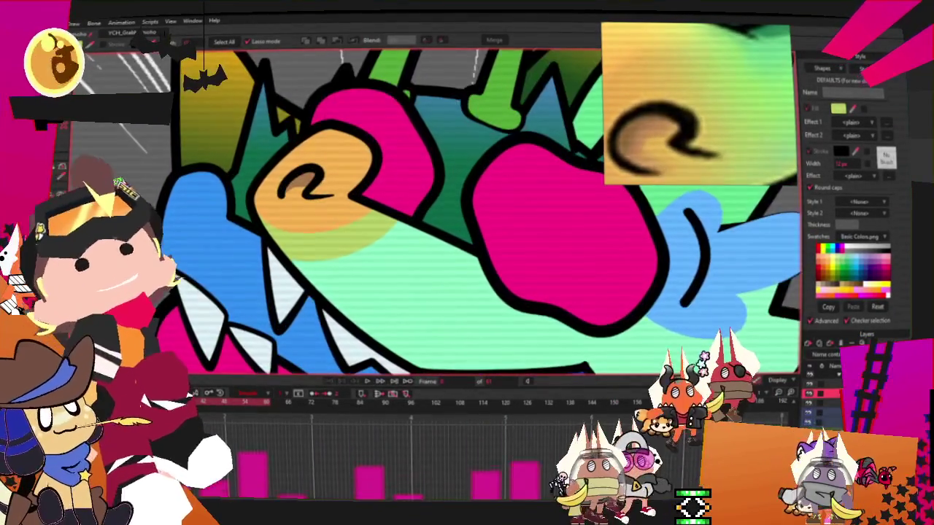
scroll(306, 204, "up", 2)
key("t")
key("Escape")
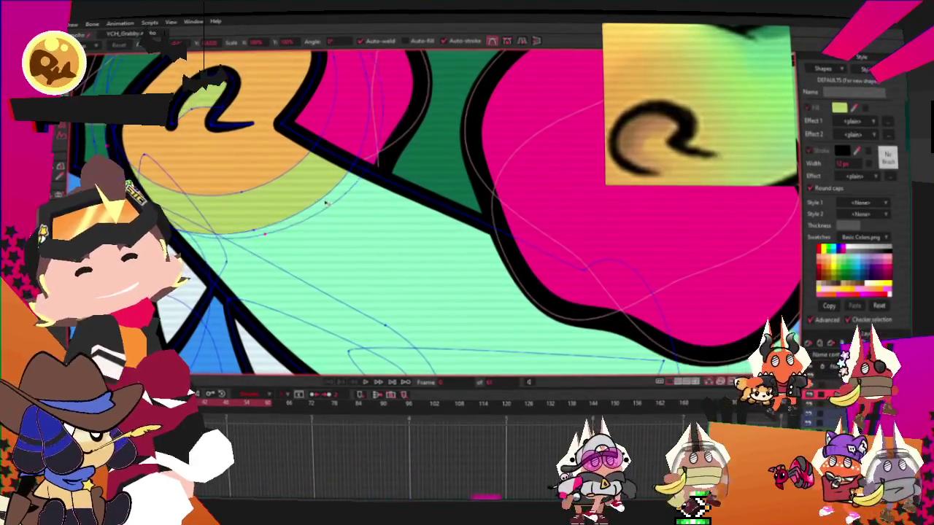
key("g")
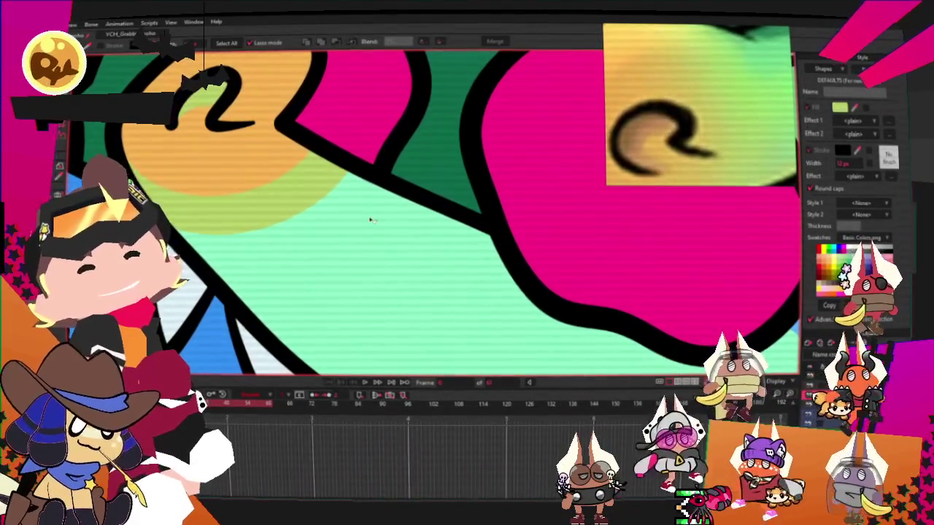
left_click(340, 209)
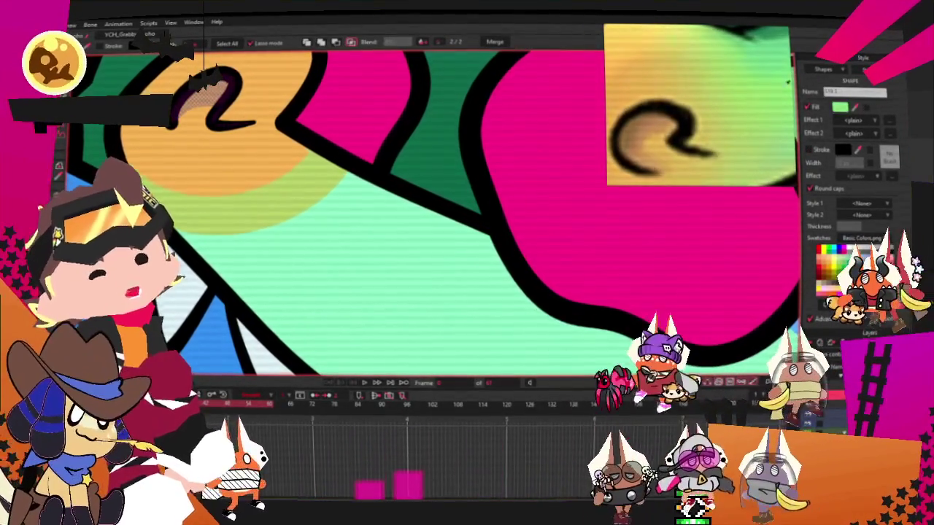
scroll(329, 219, "down", 3)
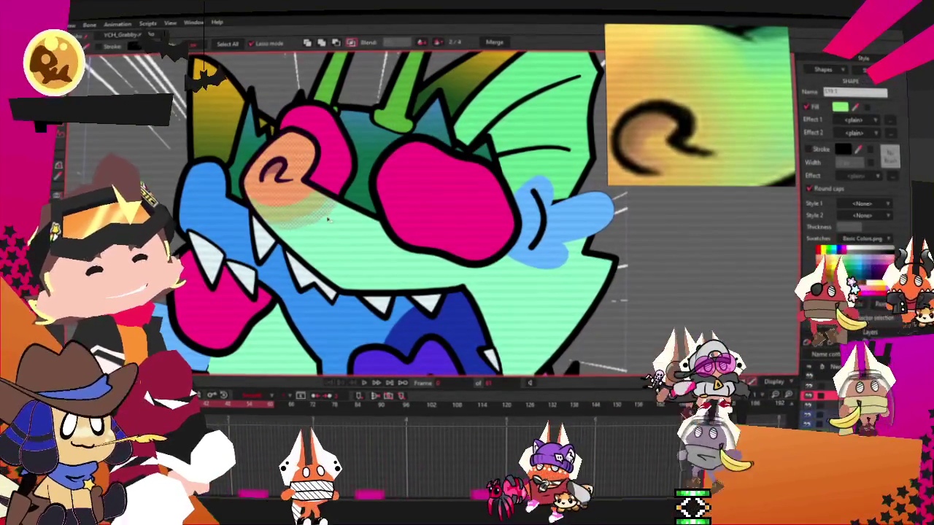
key("ctrl+d")
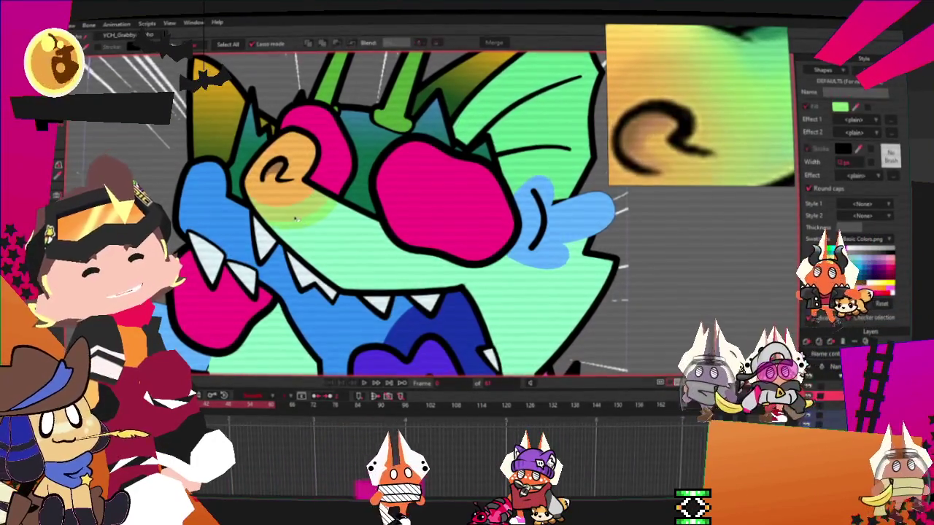
scroll(299, 222, "up", 2)
scroll(299, 222, "up", 2)
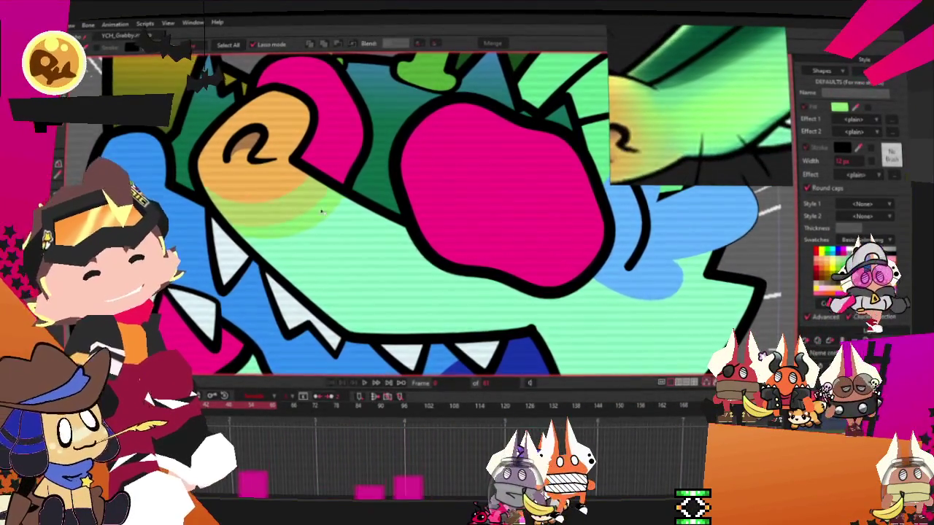
scroll(314, 227, "up", 1)
left_click(442, 208)
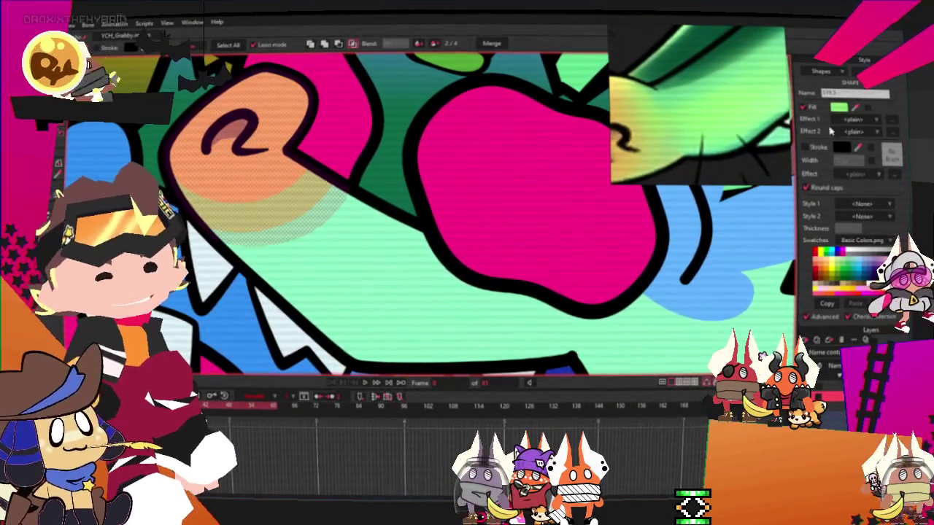
scroll(476, 234, "down", 3)
scroll(409, 226, "up", 2)
scroll(378, 222, "up", 1)
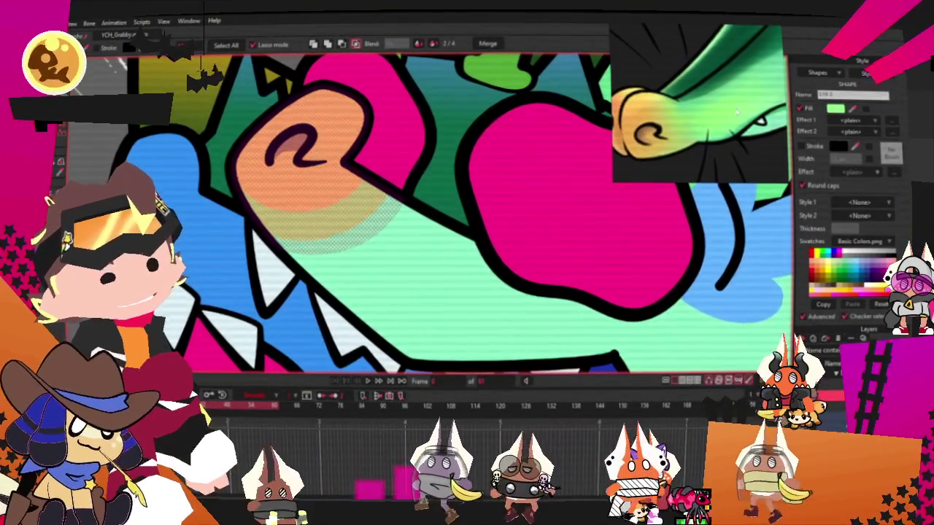
scroll(445, 243, "down", 3)
scroll(445, 242, "up", 3)
scroll(446, 243, "down", 3)
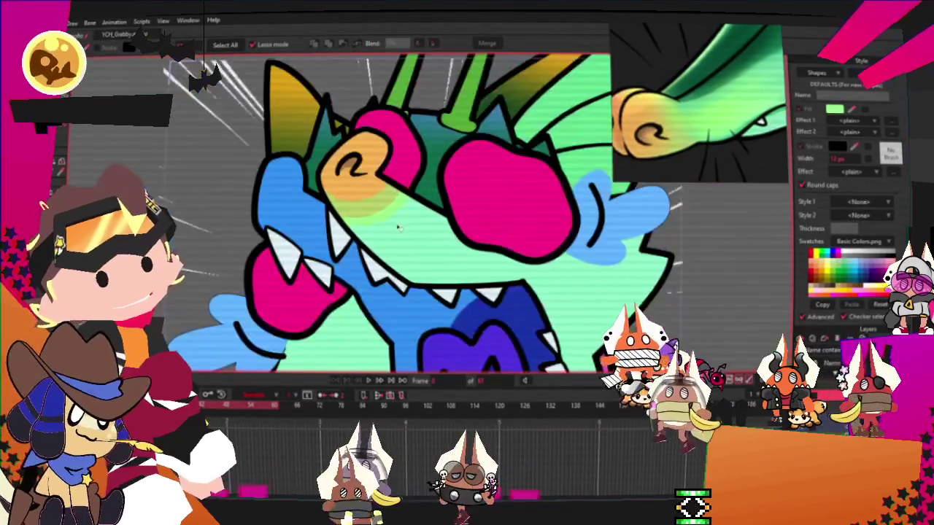
scroll(447, 243, "up", 3)
left_click(446, 243)
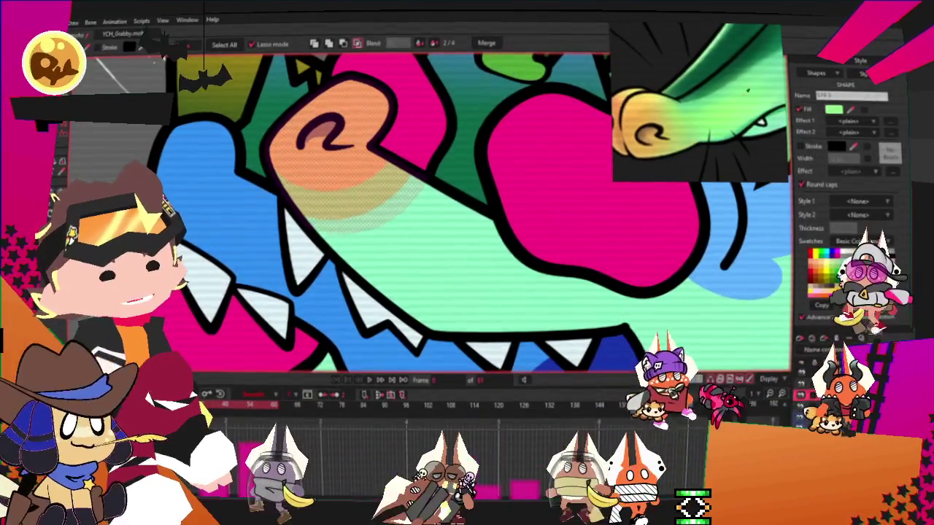
scroll(446, 242, "down", 2)
scroll(398, 210, "up", 3)
scroll(399, 211, "down", 2)
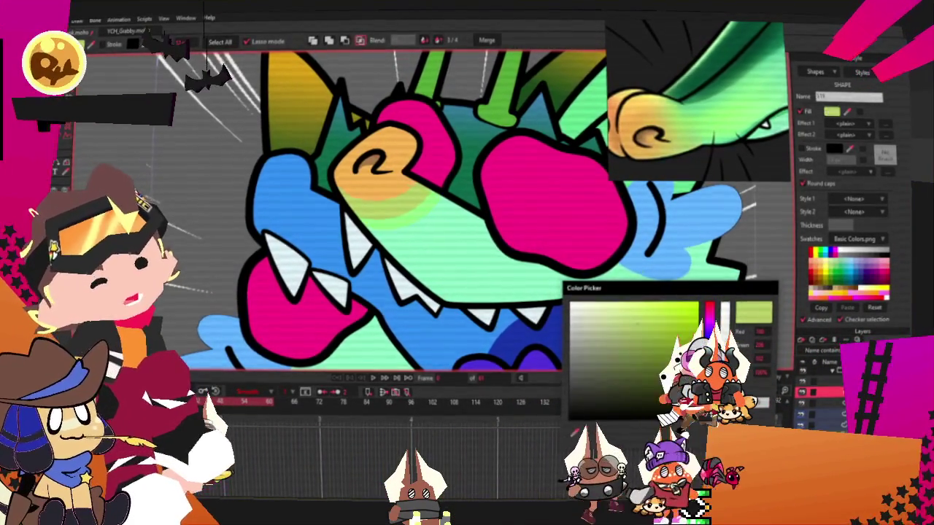
Zoom in on the orange snout and switch to Select Points (G).
scroll(416, 173, "up", 5)
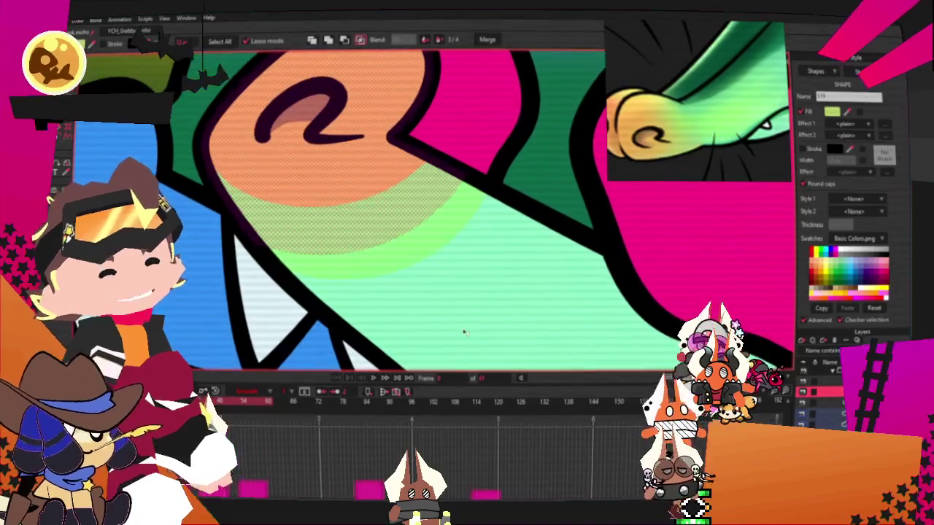
key("g")
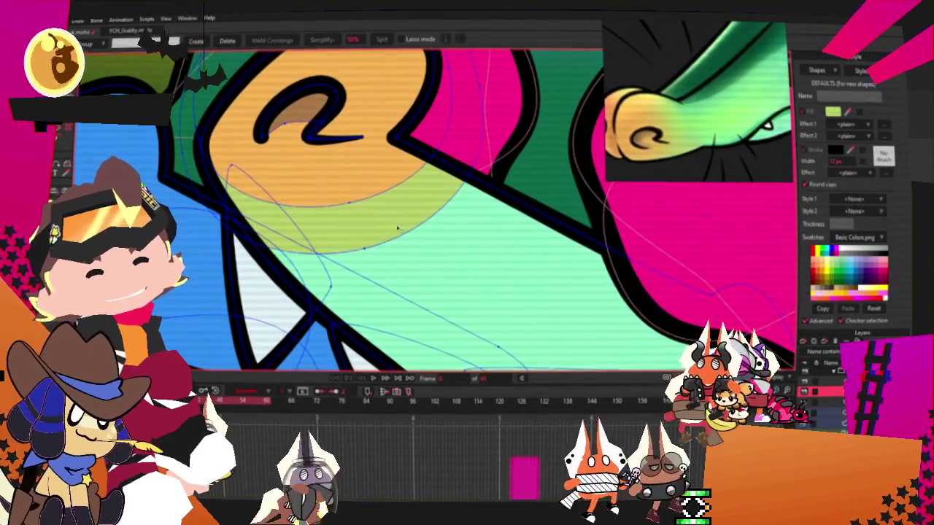
scroll(427, 240, "down", 4)
scroll(408, 208, "up", 3)
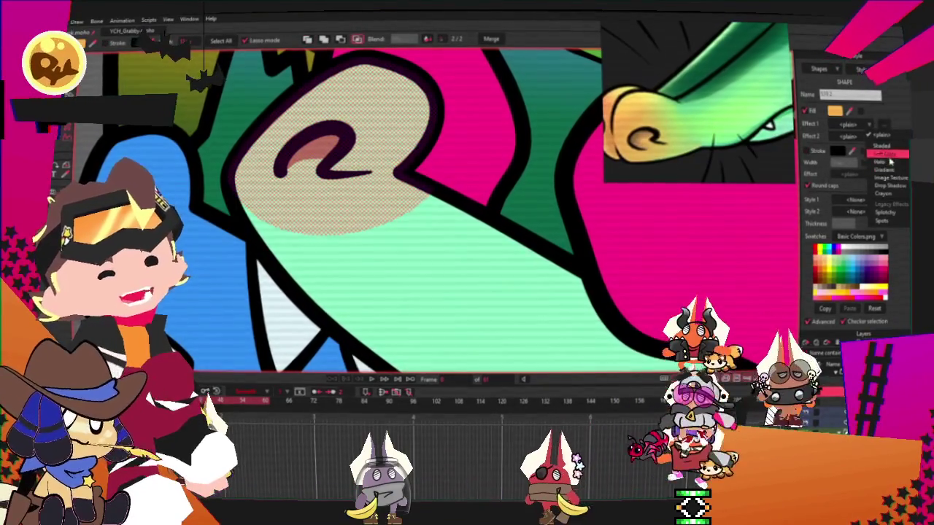
Give the snout a gradient fill with a green end stop and a bright green middle stop.
left_click(884, 170)
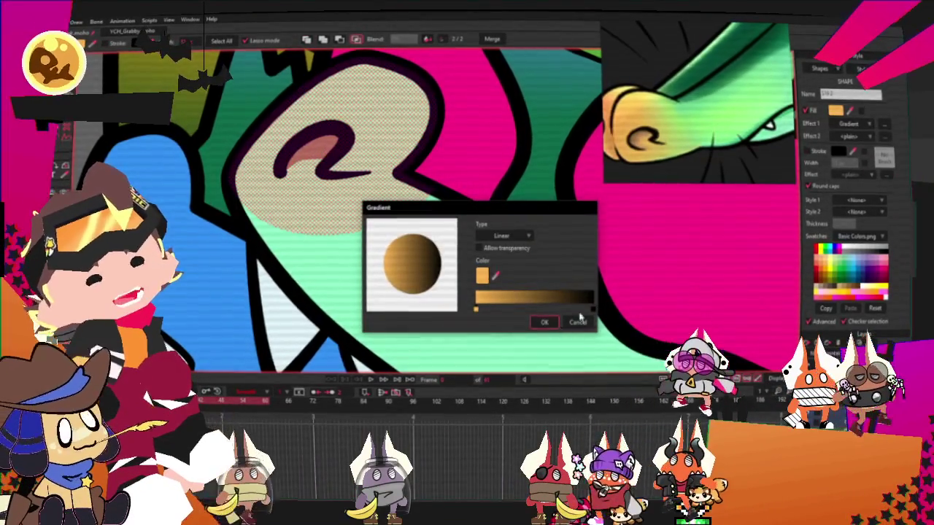
left_click(495, 275)
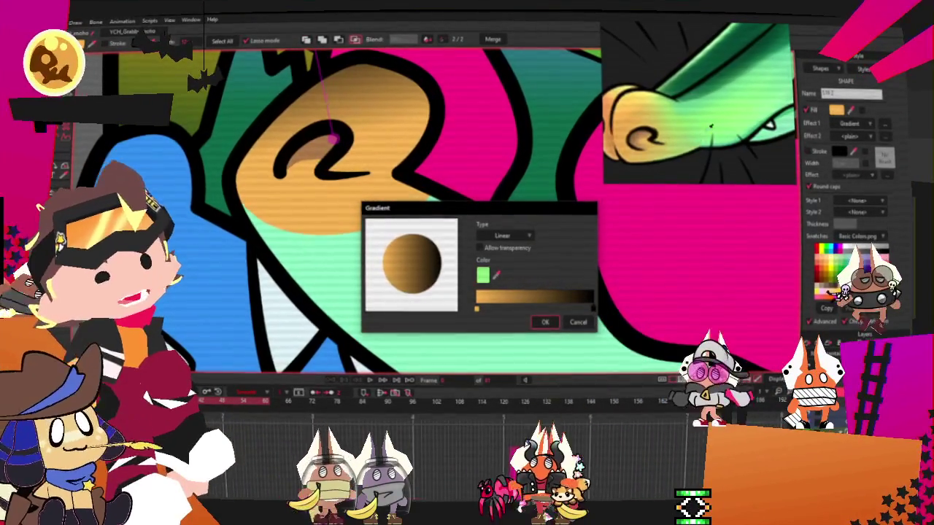
left_click(593, 308)
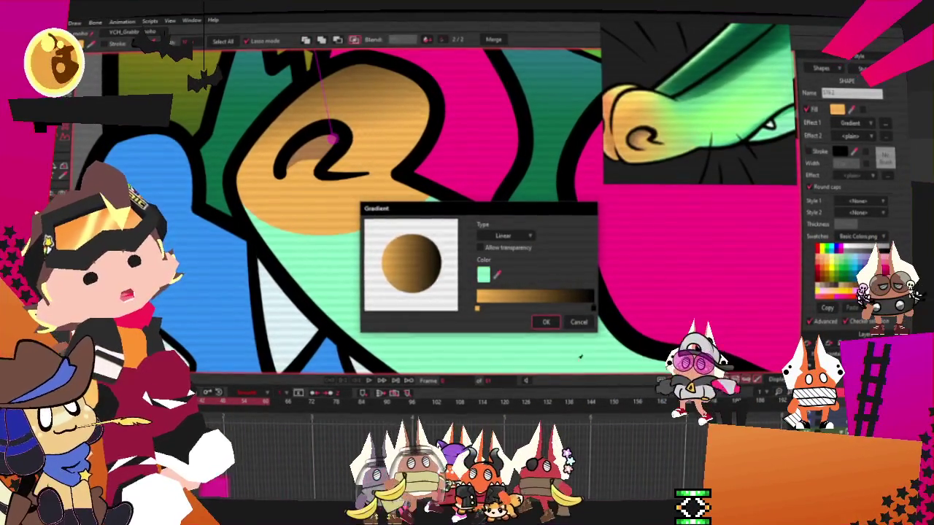
left_click(532, 309)
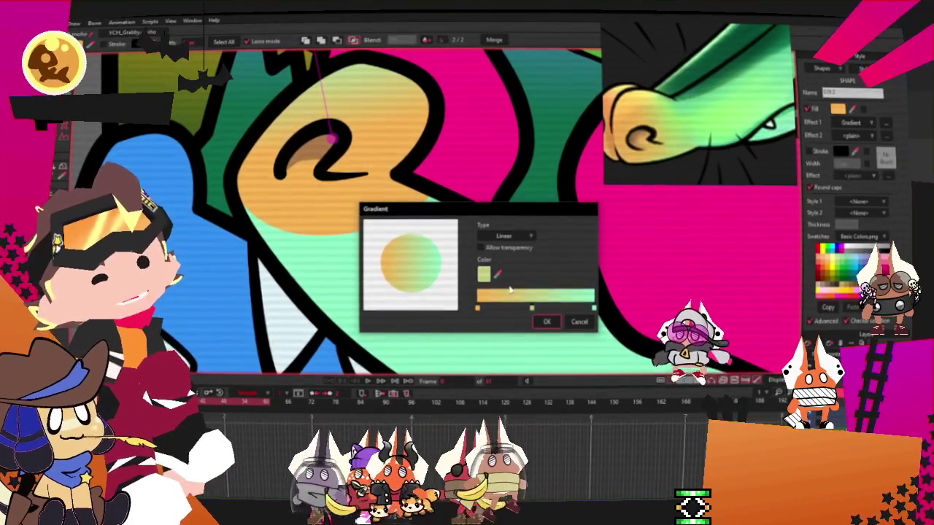
left_click(591, 296)
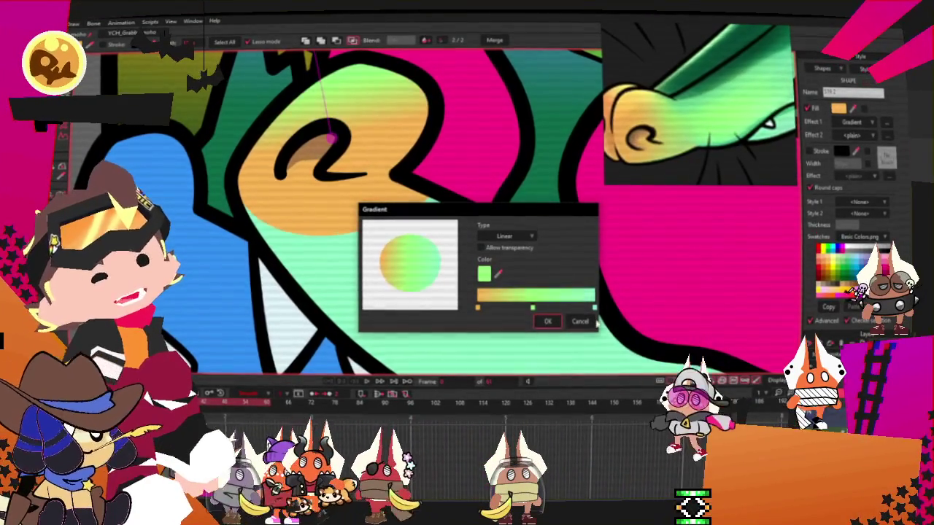
left_click(548, 324)
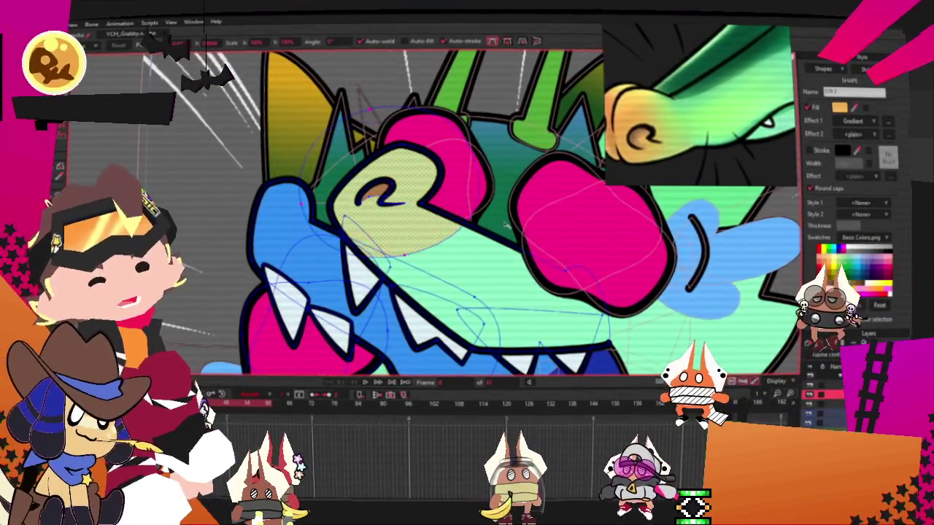
Select the larger snout and jaw shape with Select Shape (Q).
key("q")
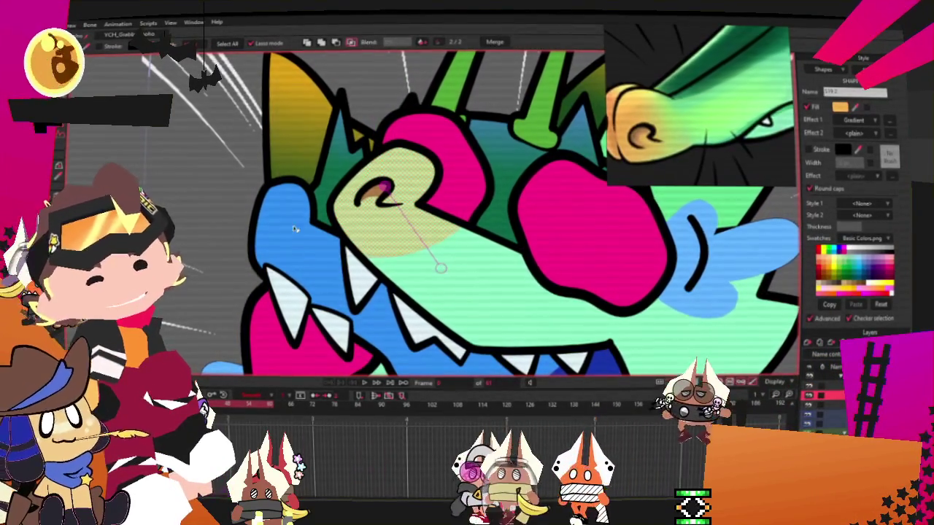
left_click(438, 268)
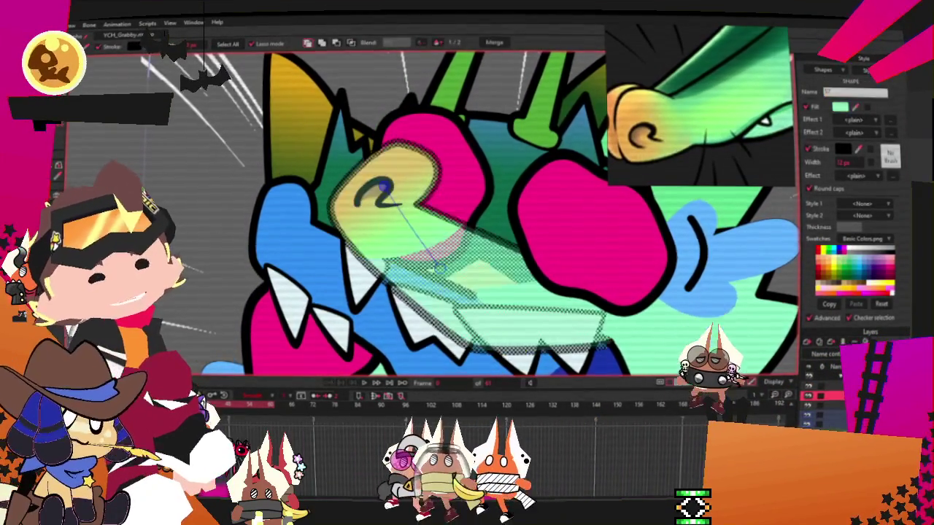
scroll(193, 189, "down", 5)
scroll(328, 255, "up", 3)
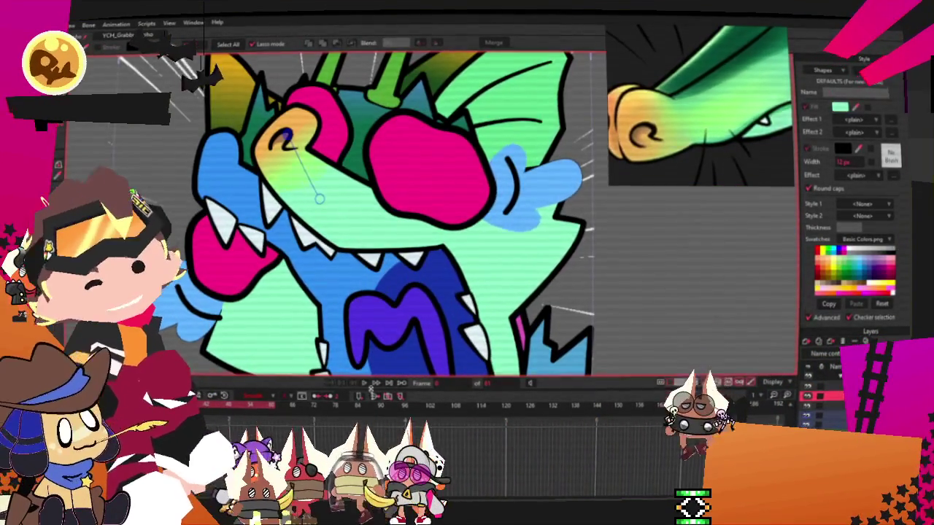
scroll(328, 218, "down", 4)
scroll(321, 160, "up", 3)
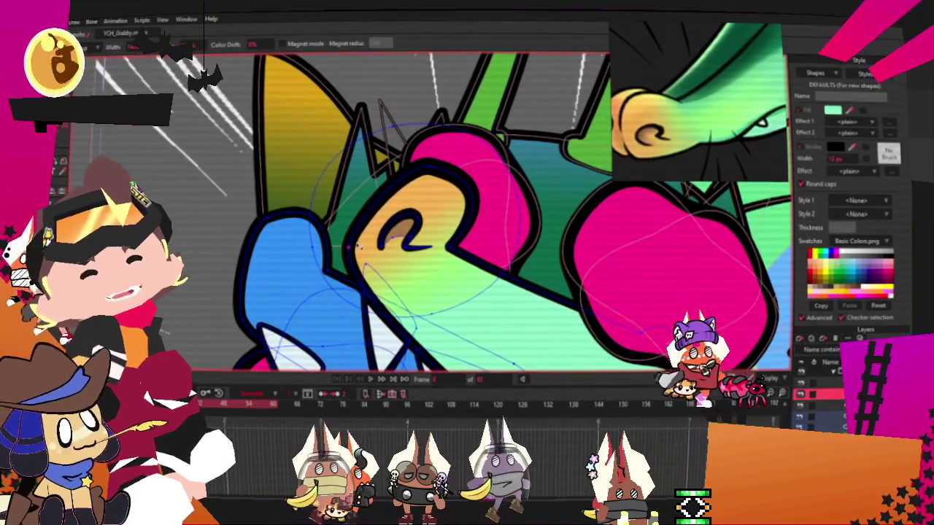
scroll(344, 233, "down", 2)
scroll(390, 176, "up", 2)
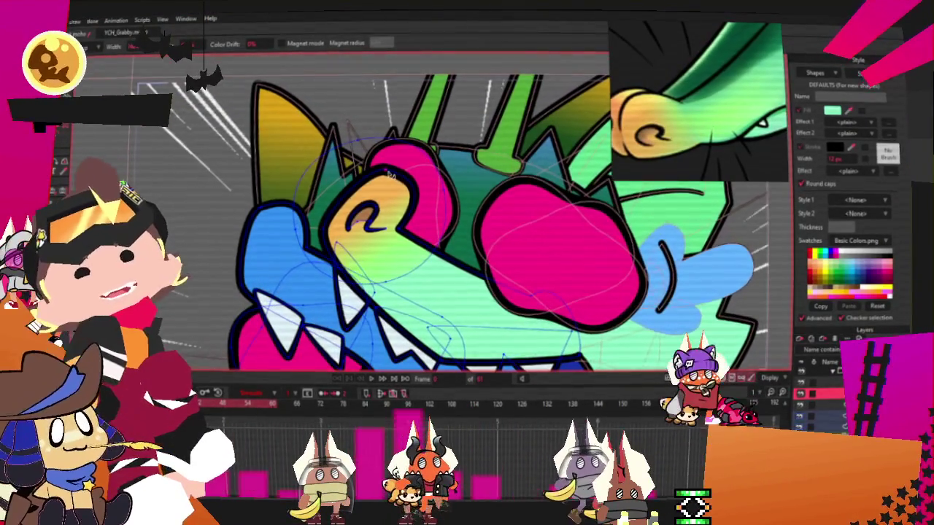
scroll(416, 251, "down", 2)
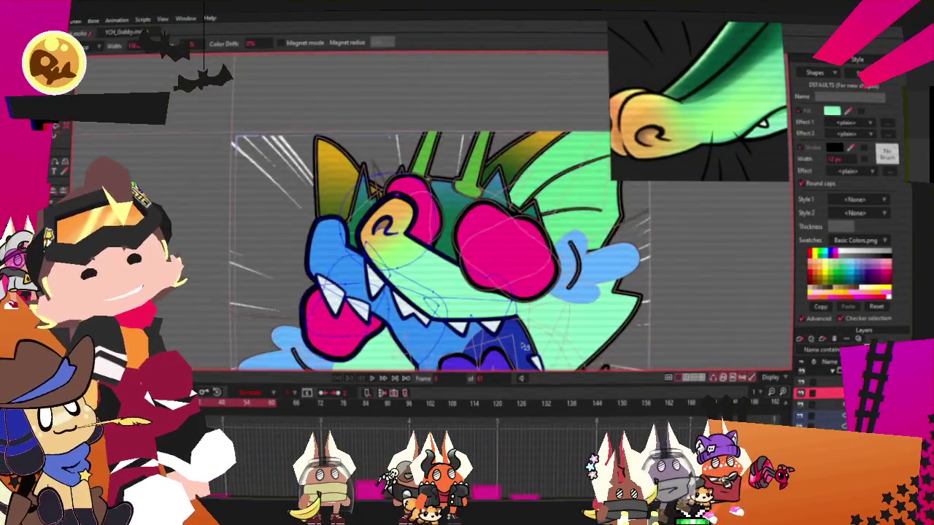
scroll(417, 251, "up", 2)
scroll(417, 251, "down", 2)
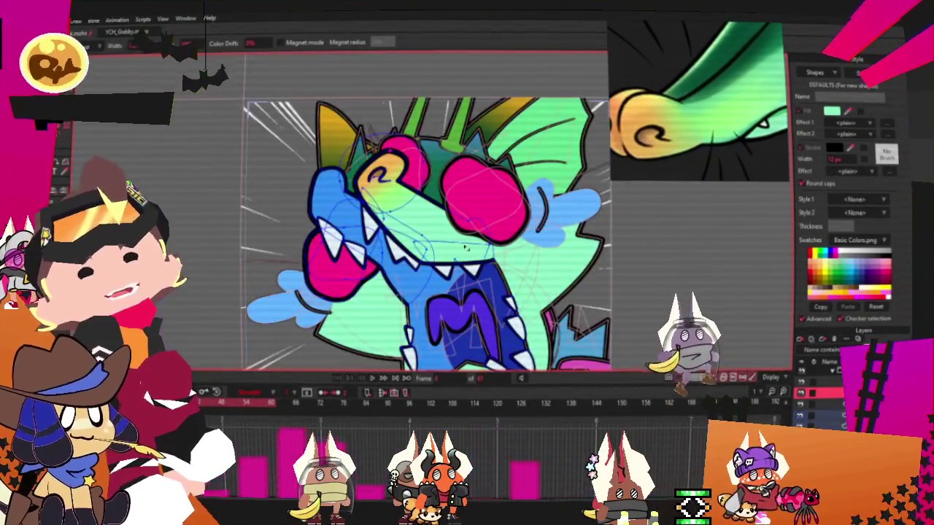
left_click(377, 381)
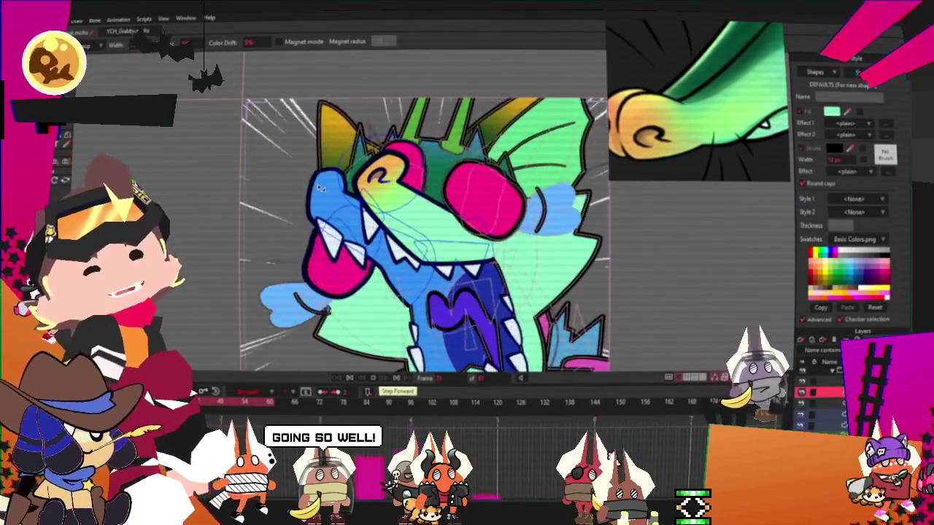
left_click(378, 380)
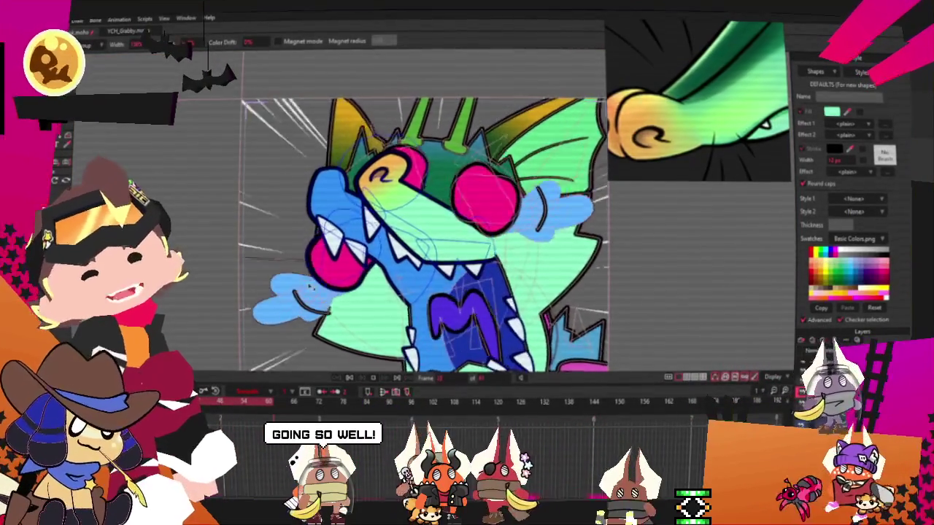
left_click(377, 381)
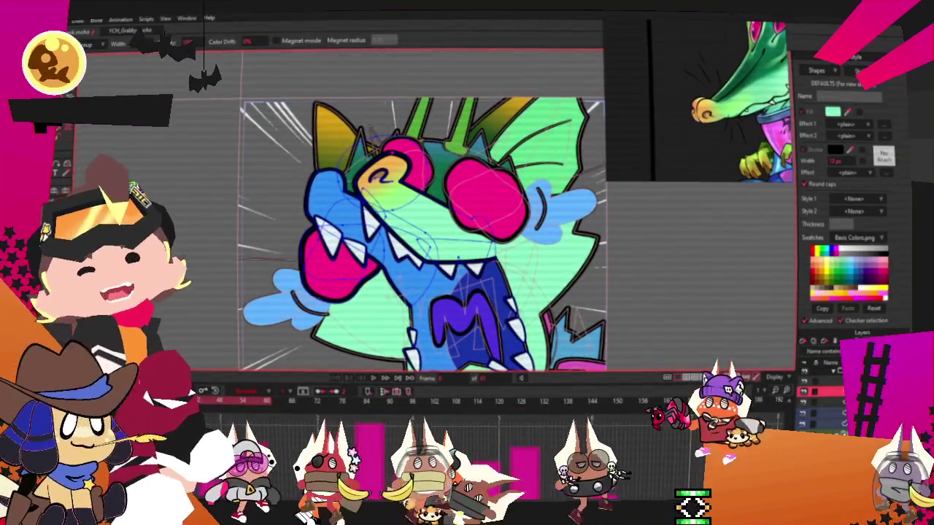
left_click(78, 19)
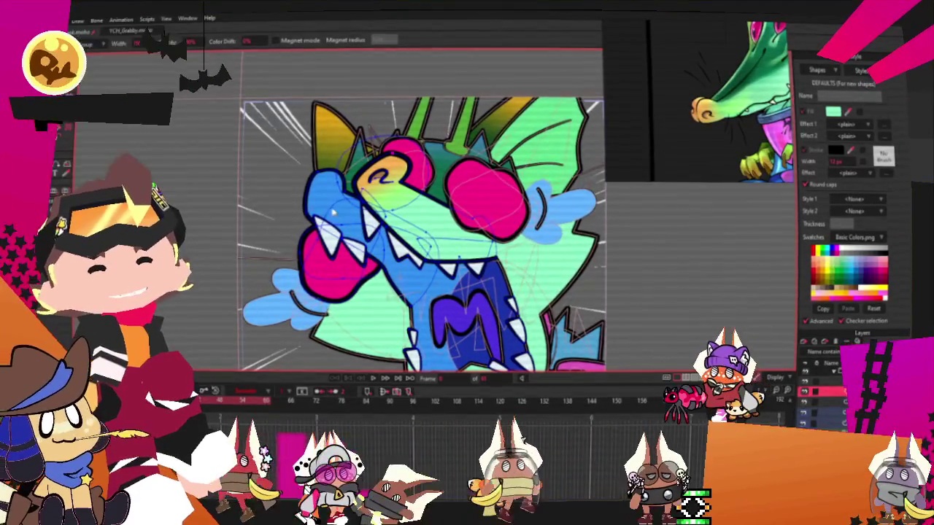
scroll(293, 216, "up", 3)
scroll(292, 216, "up", 3)
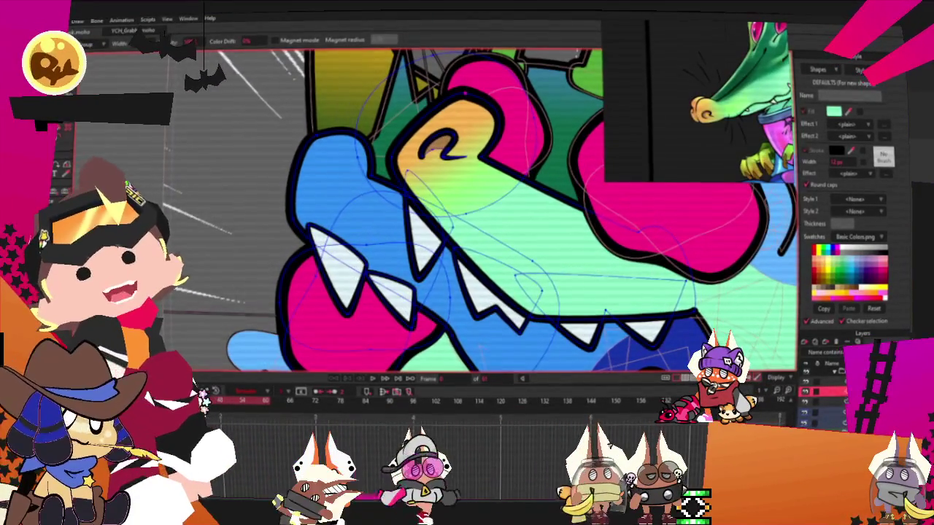
key("g")
left_click(61, 127)
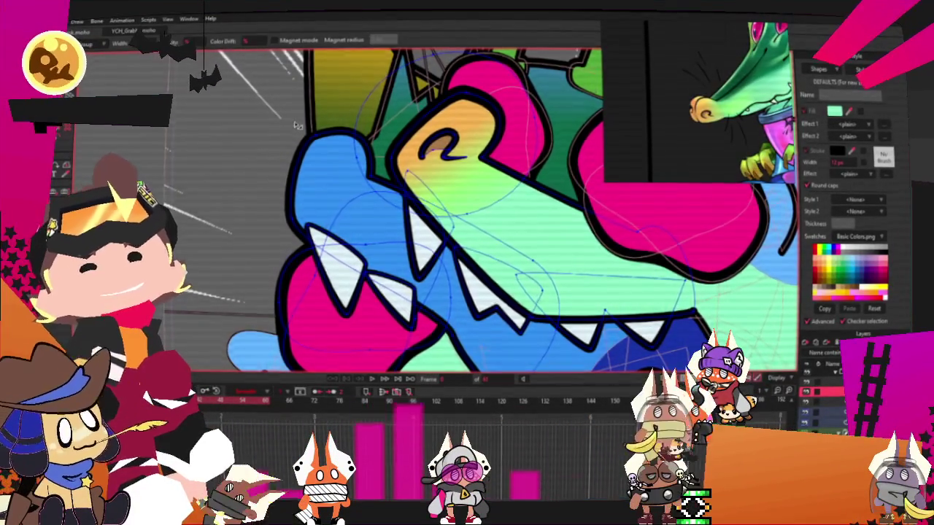
scroll(296, 125, "up", 2)
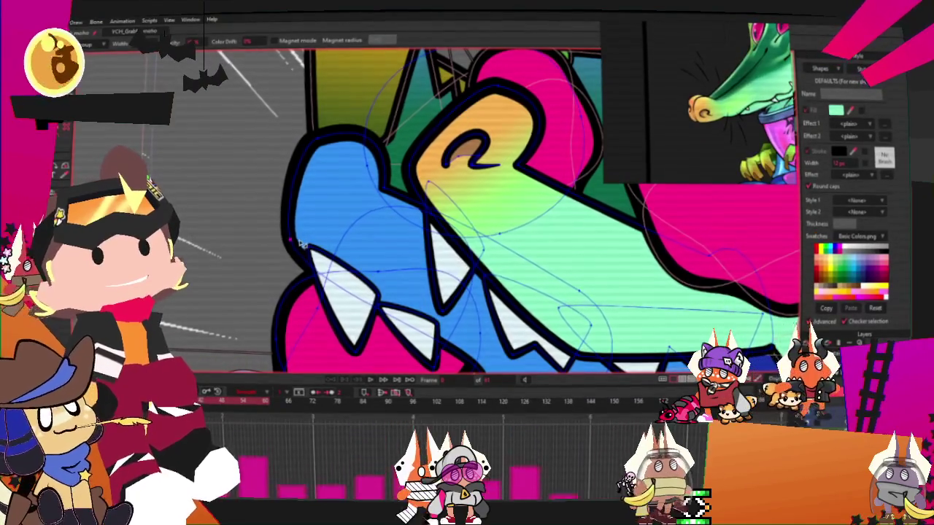
scroll(300, 244, "down", 3)
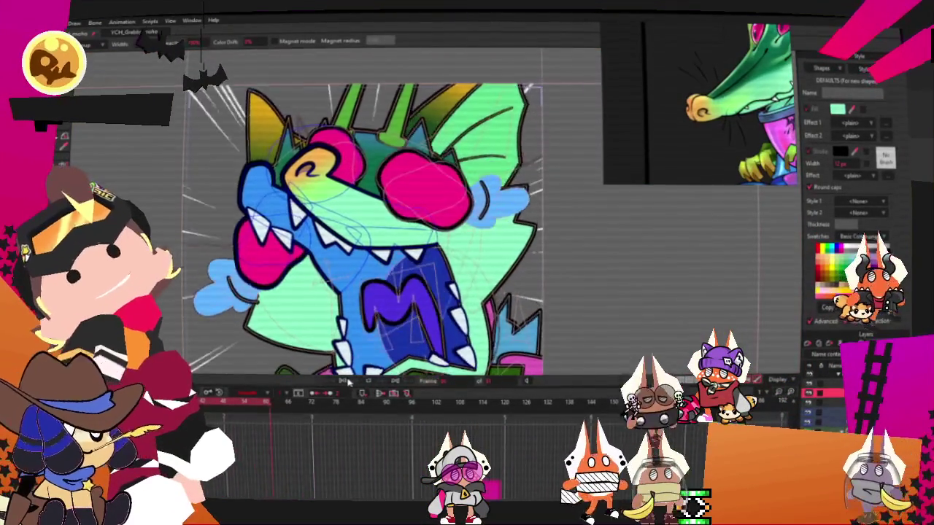
scroll(248, 195, "up", 3)
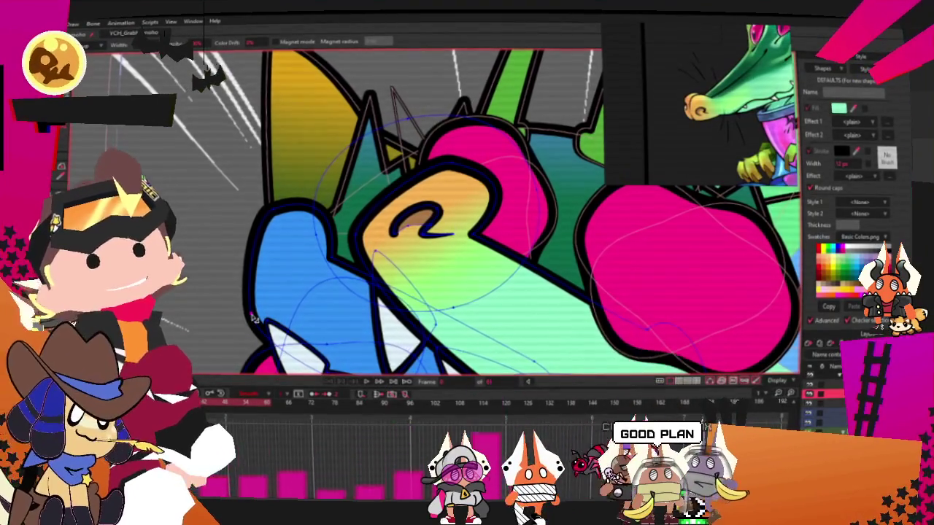
scroll(277, 209, "down", 5)
scroll(291, 219, "down", 3)
scroll(343, 237, "up", 4)
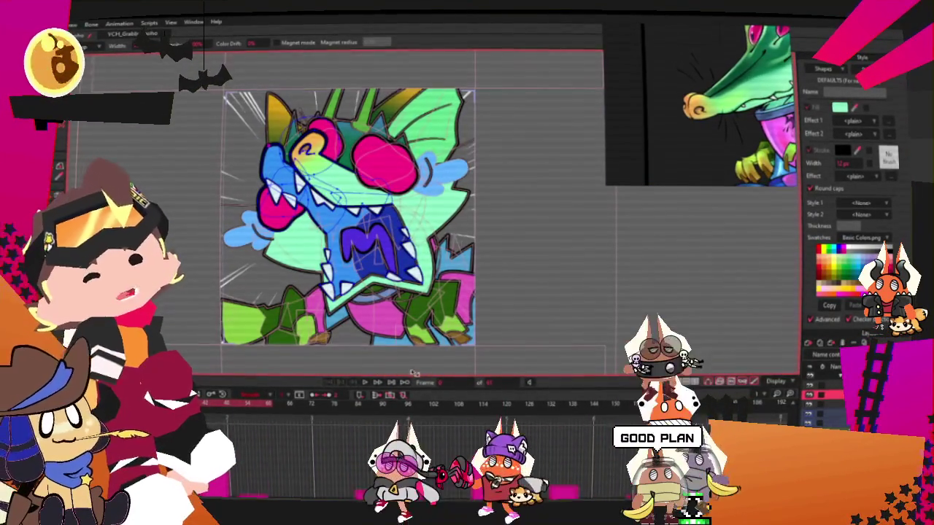
left_click(368, 384)
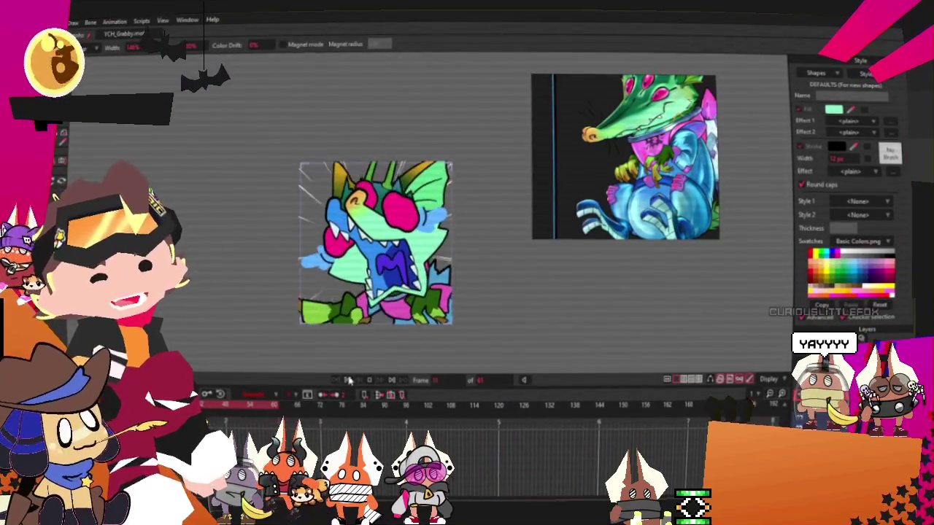
Zoom in on the monster after the animation preview.
scroll(401, 310, "up", 3)
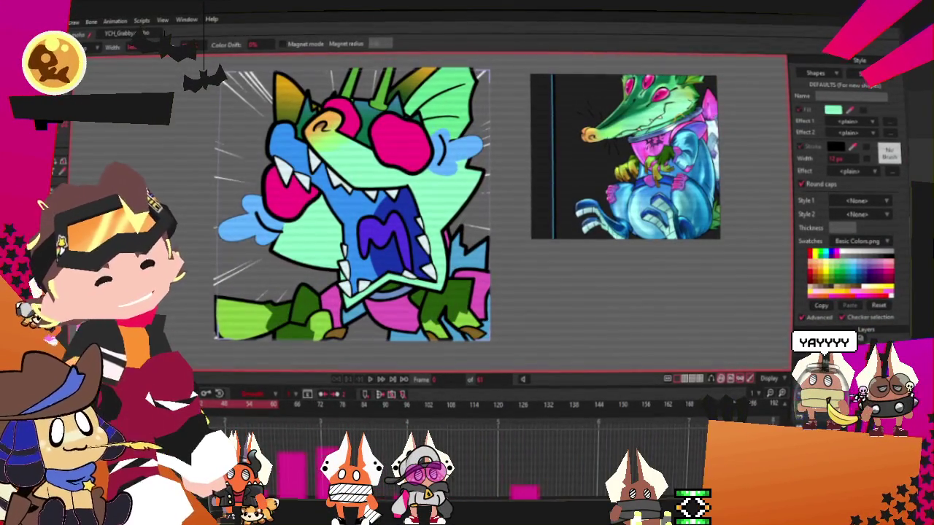
Choose a new fill colour for the shape under the jaw with Select Points (G), then deselect.
scroll(498, 345, "up", 2)
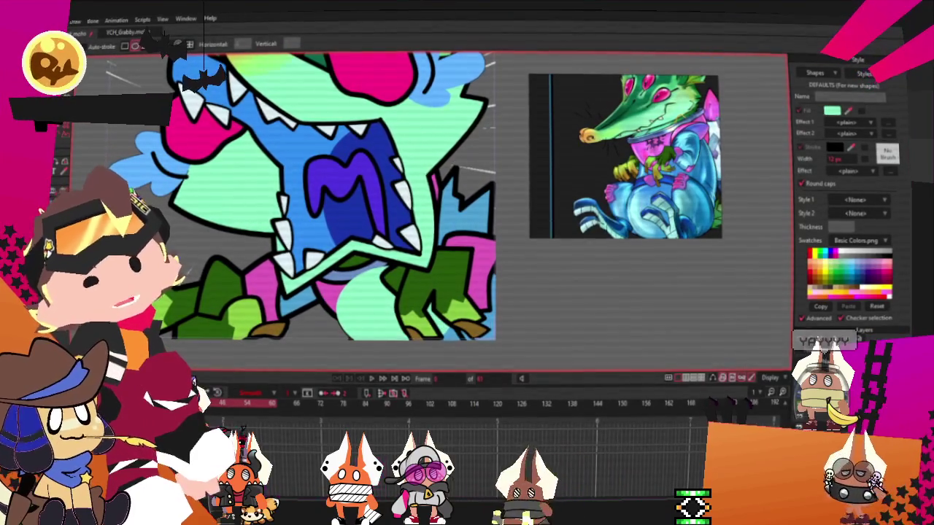
key("g")
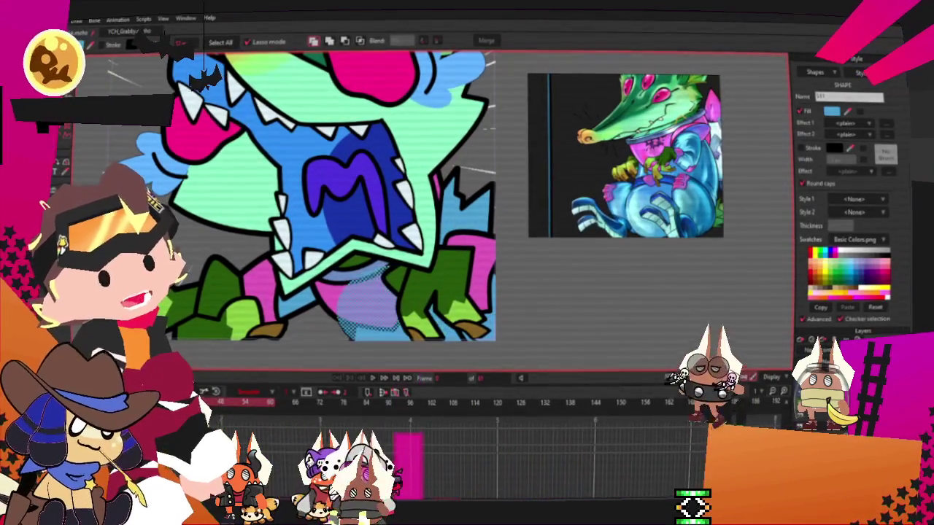
left_click(822, 110)
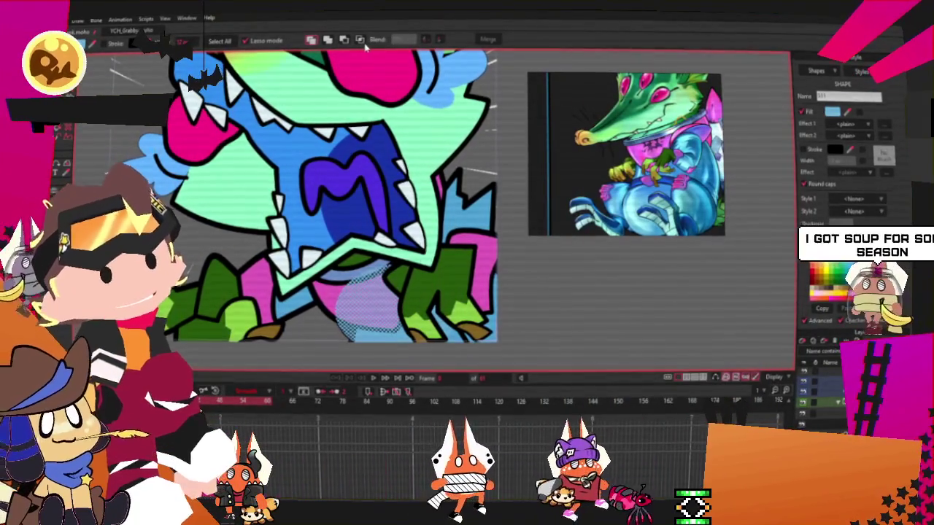
left_click(647, 331)
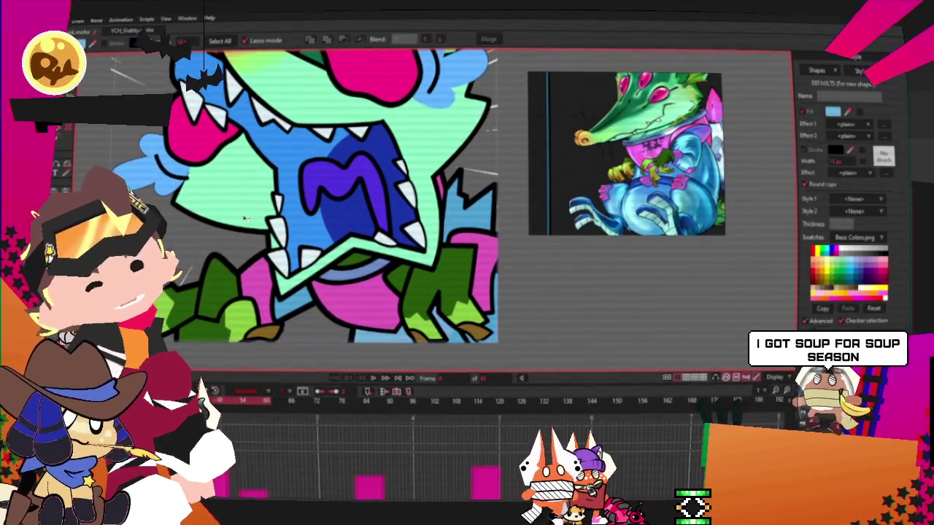
Switch to Transform Points (T), zoom around the jaw, then return to Select Points (G).
key("t")
scroll(372, 284, "up", 2)
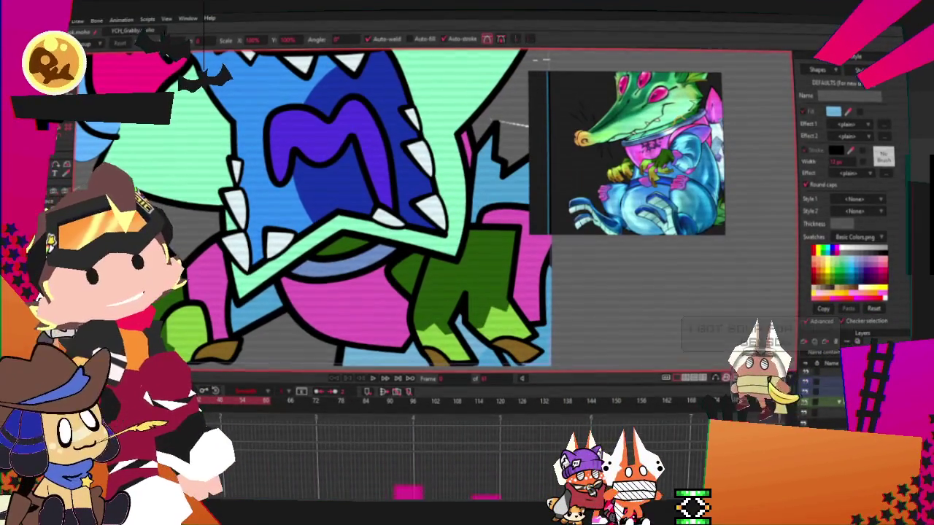
scroll(384, 369, "down", 2)
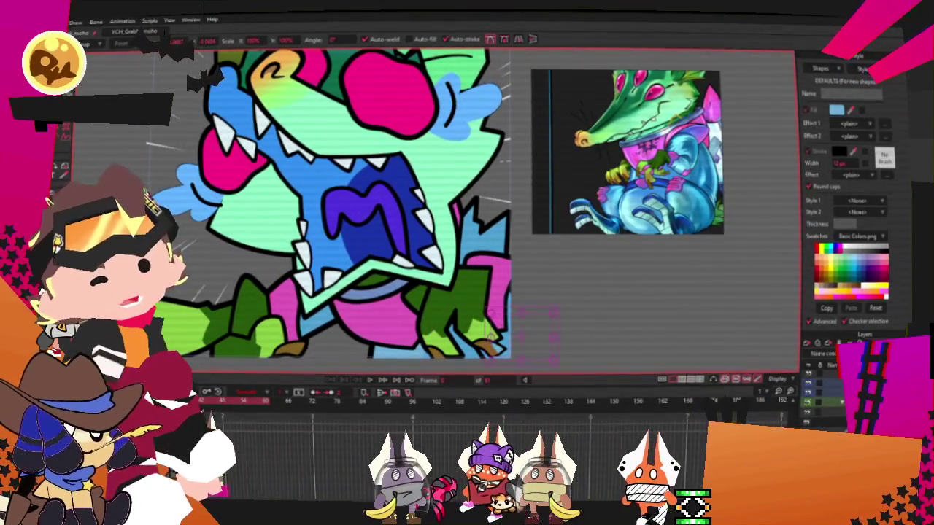
scroll(598, 321, "up", 1)
scroll(594, 329, "down", 2)
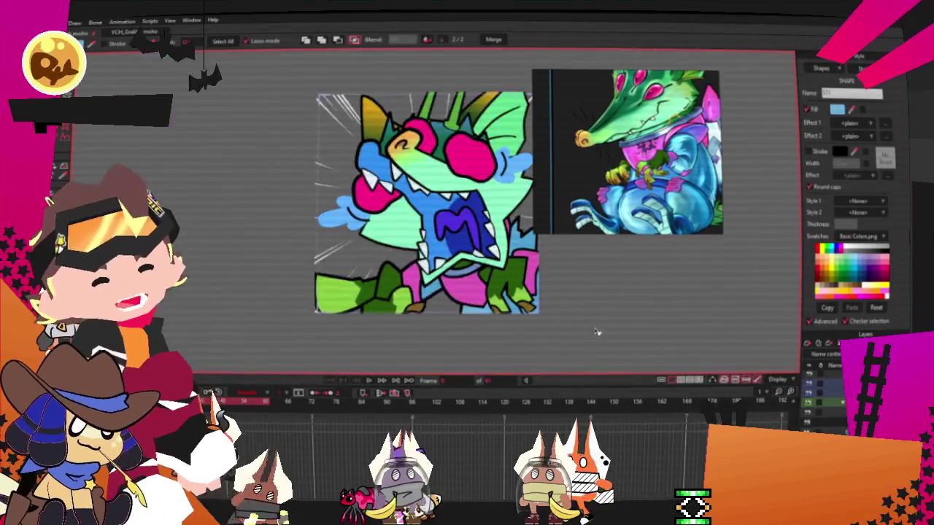
scroll(607, 314, "up", 3)
key("g")
scroll(584, 313, "up", 1)
scroll(575, 308, "up", 2)
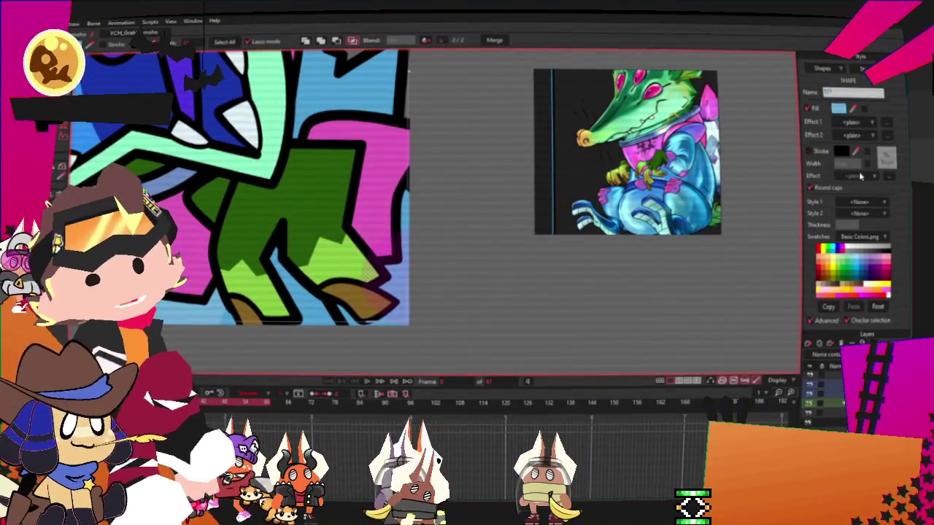
Choose the light blue fill, then select all points and drag the oval leftward beside the leg.
left_click(838, 108)
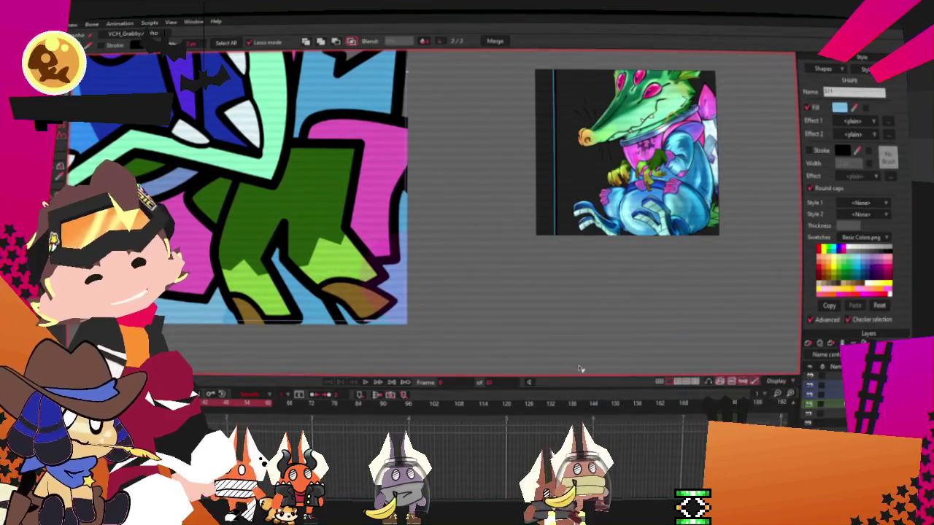
scroll(412, 305, "up", 1)
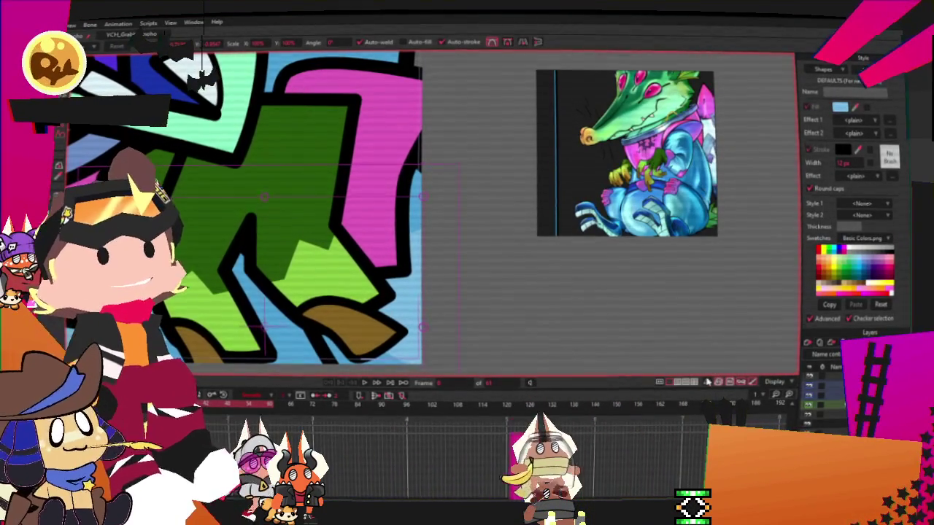
key("ctrl+a")
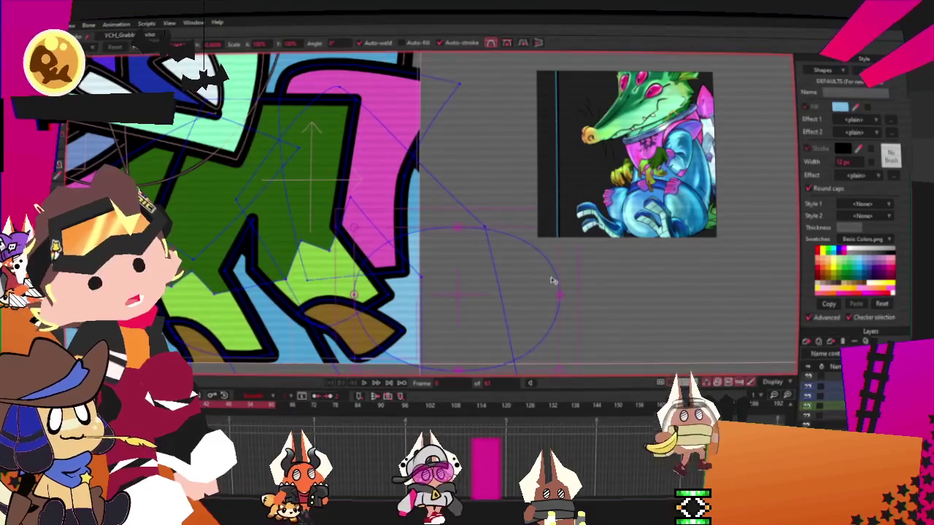
mouse_move(556, 278)
left_mouse_down()
mouse_move(496, 300)
mouse_move(447, 262)
left_mouse_up()
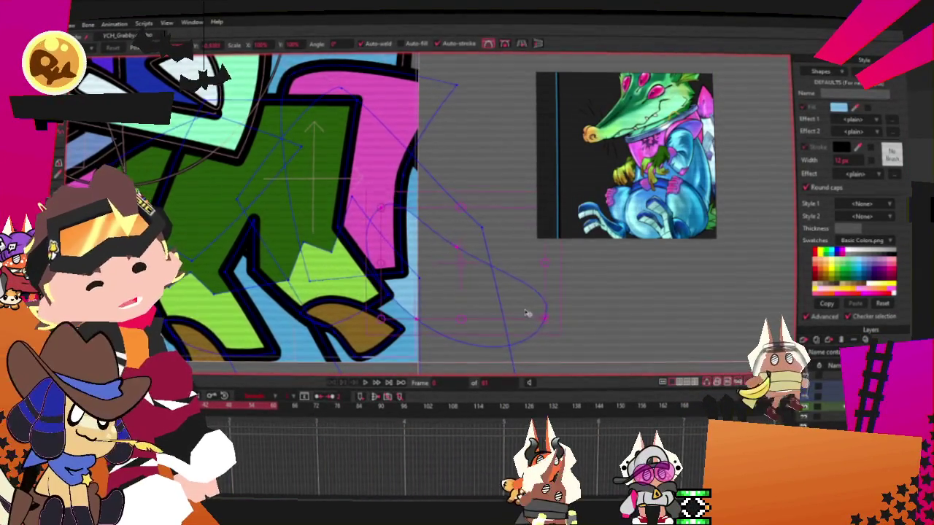
scroll(528, 314, "down", 3)
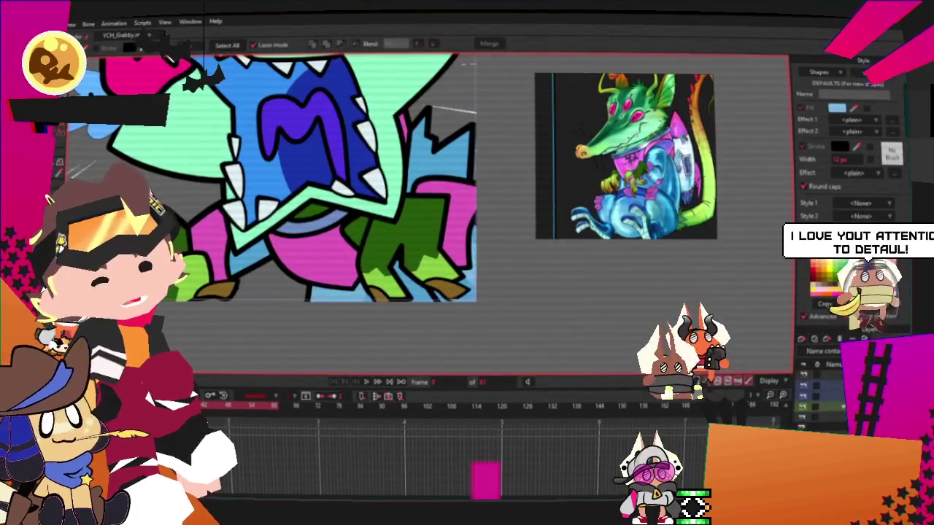
key("ctrl+a")
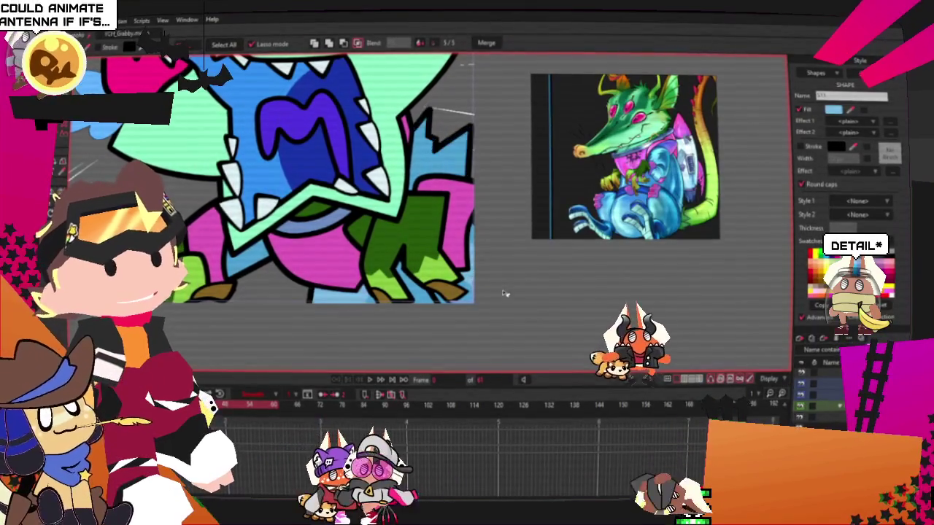
scroll(494, 237, "down", 3)
scroll(495, 237, "down", 2)
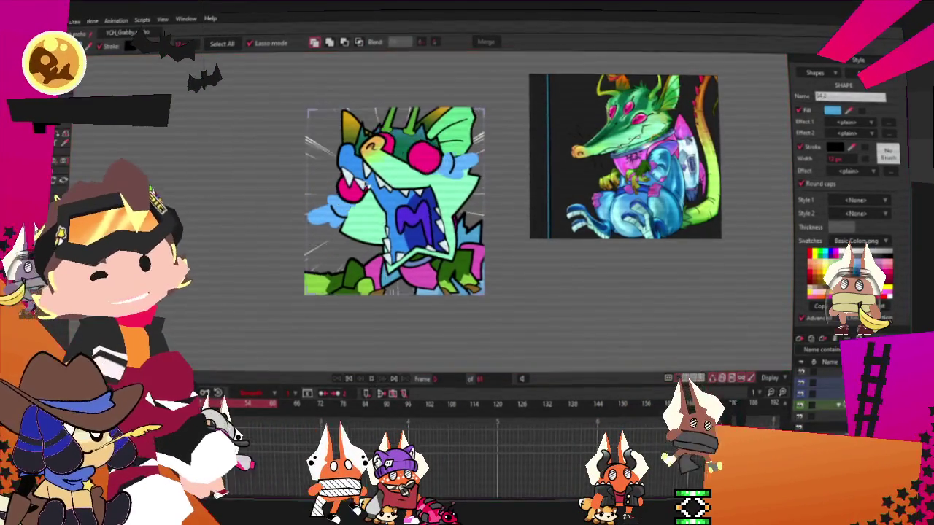
scroll(400, 117, "up", 2)
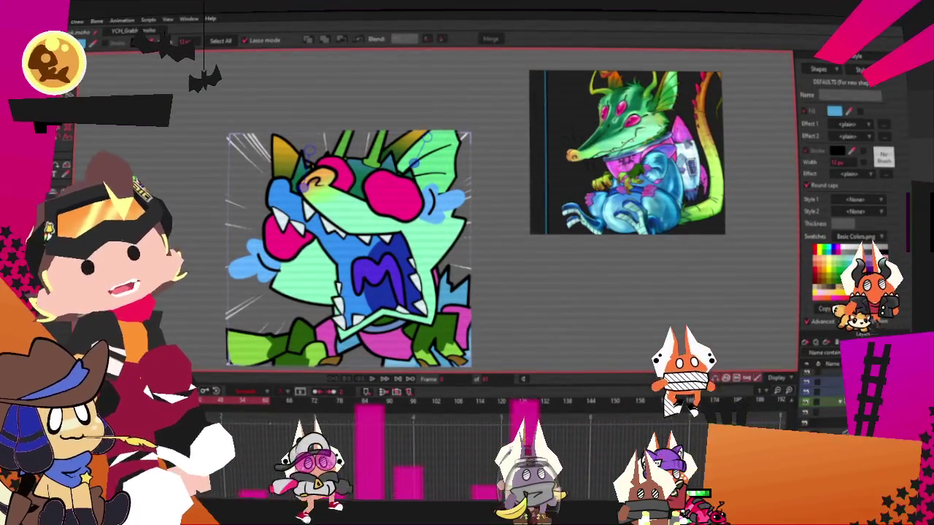
key("m")
Rotate the top of the layer slightly right, then play the animation.
left_click_drag(353, 180, 365, 188)
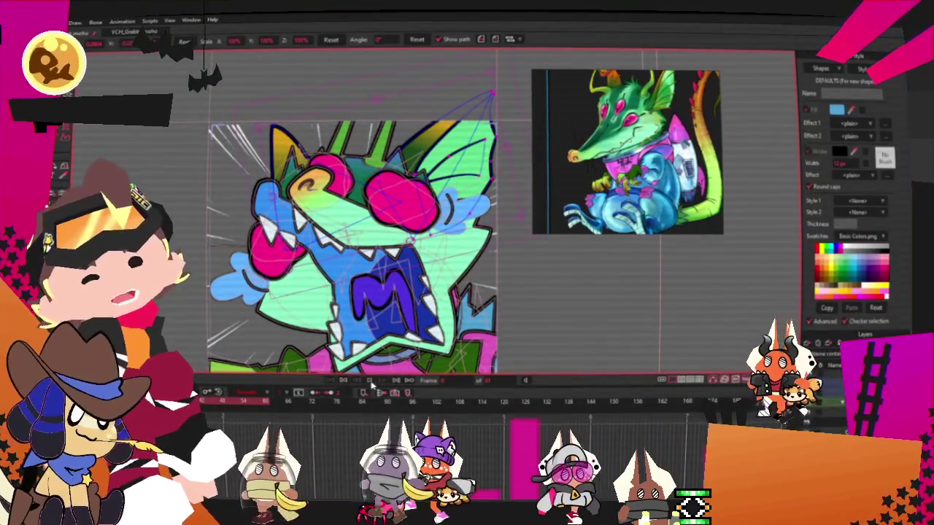
left_click(371, 383)
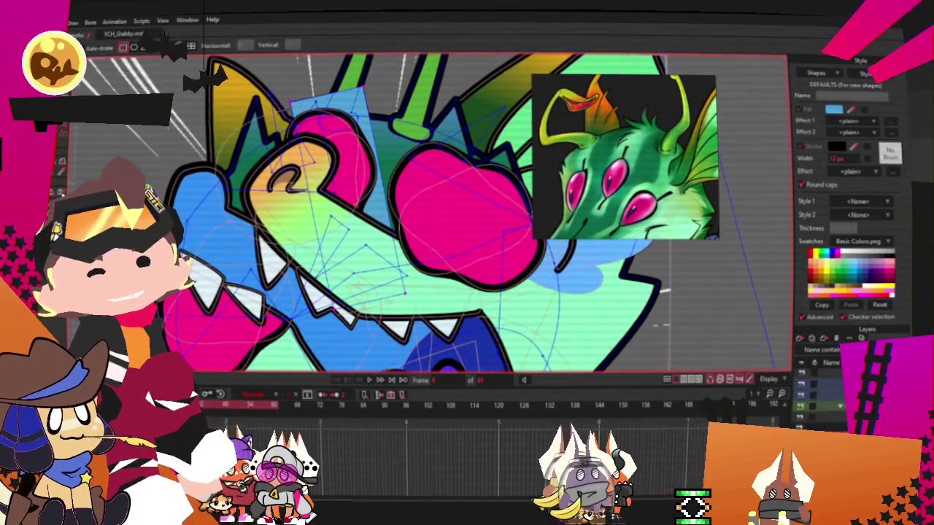
Select the light-green shape over the snout and change the point selection mode.
left_click(384, 219)
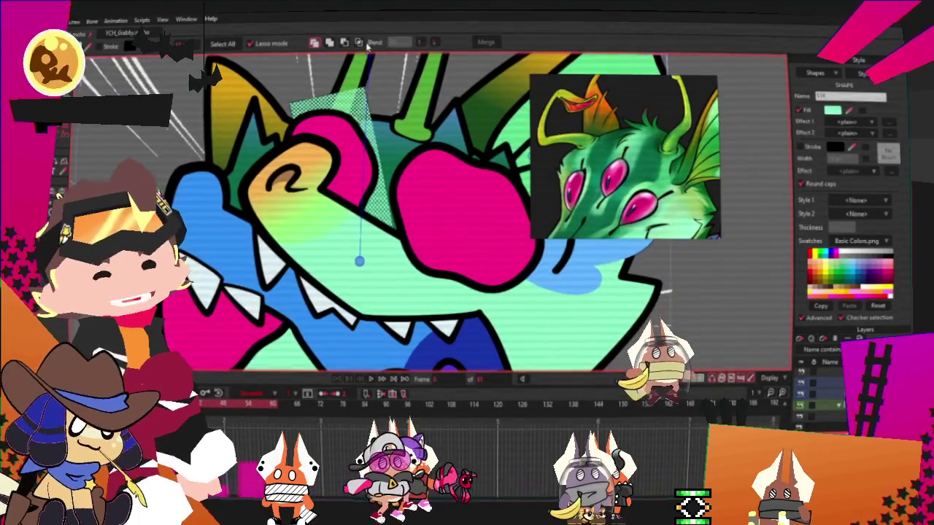
left_click(358, 42)
scroll(628, 318, "down", 3)
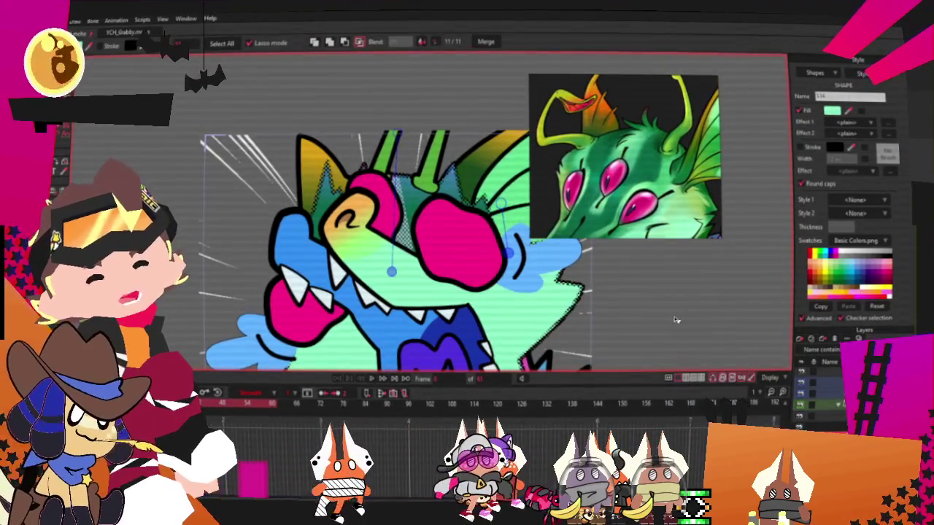
scroll(394, 240, "up", 3)
Cycle through Transform Points, Add Point and Curvature around the face, ending on Select Points.
key("t")
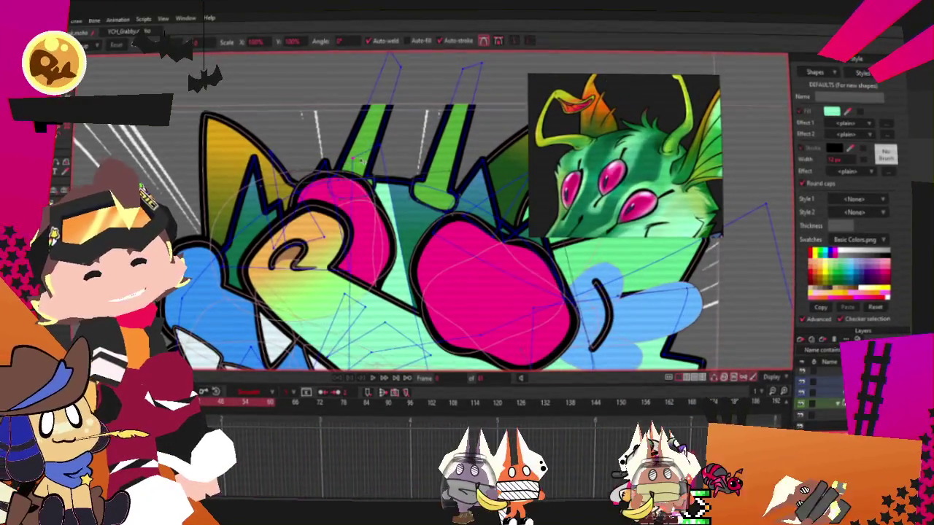
scroll(379, 211, "up", 3)
key("a")
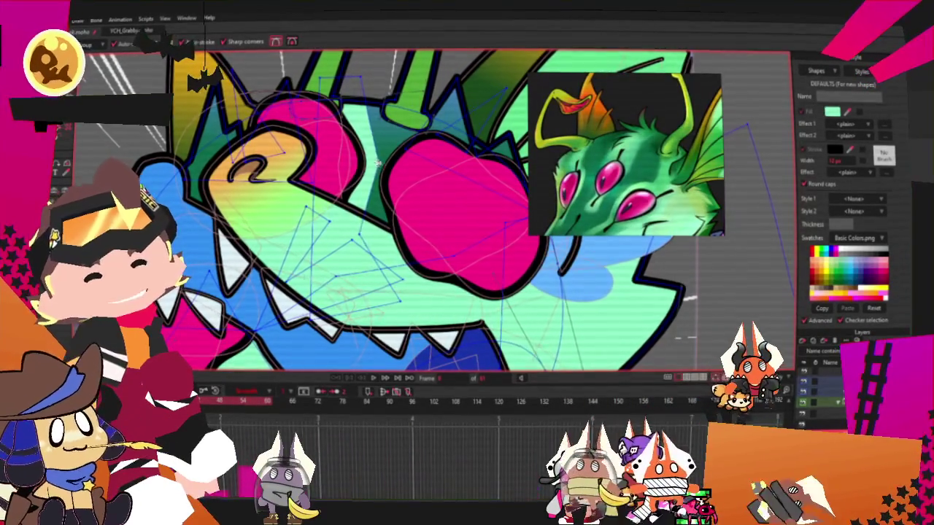
key("c")
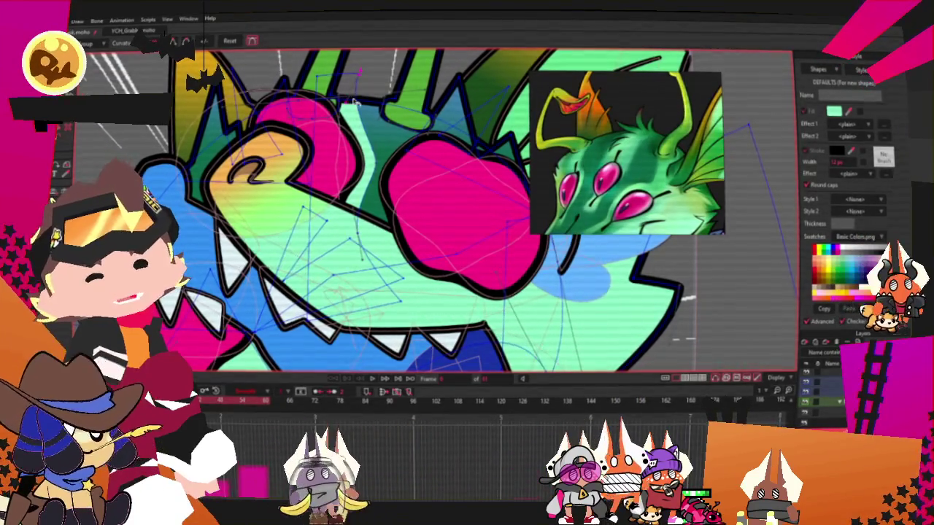
scroll(367, 98, "up", 2)
scroll(357, 84, "up", 2)
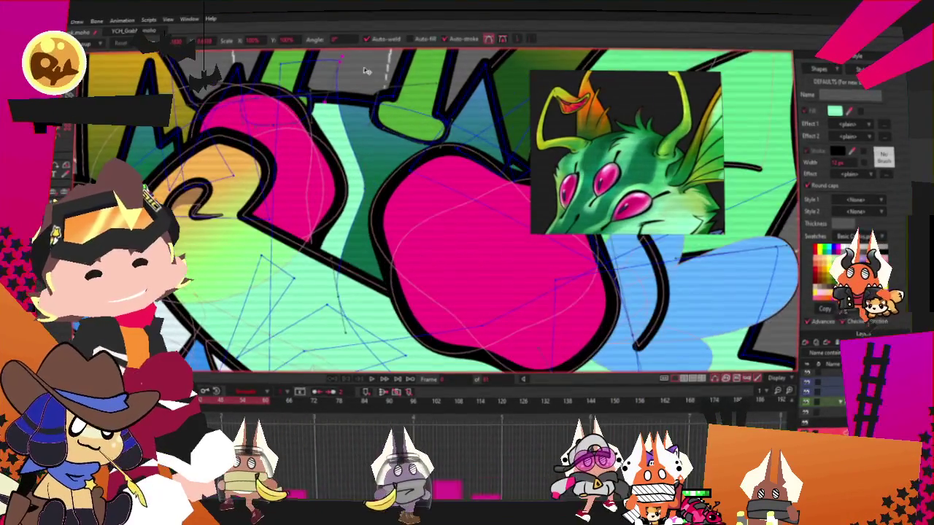
key("t")
key("g")
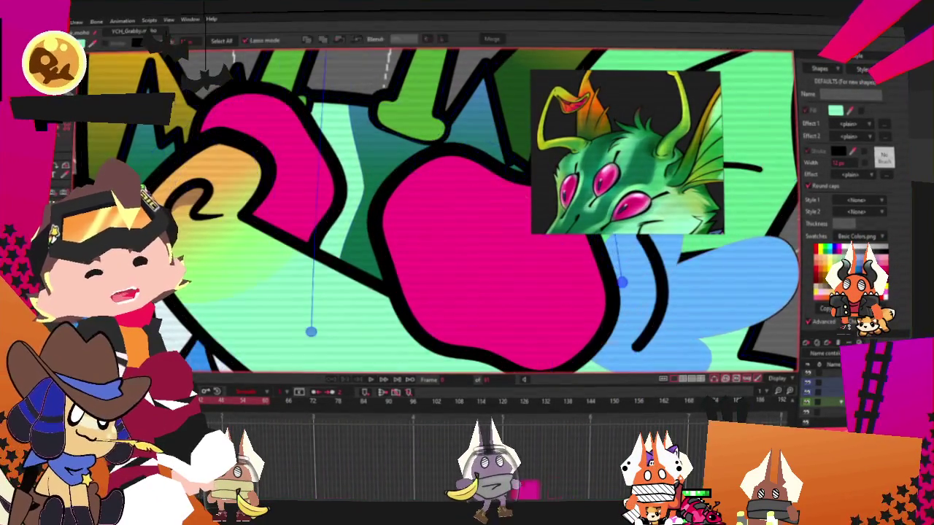
Set the translucent light-green fill colour, close the picker, and switch to Transform Points.
left_click(836, 109)
scroll(318, 239, "down", 3)
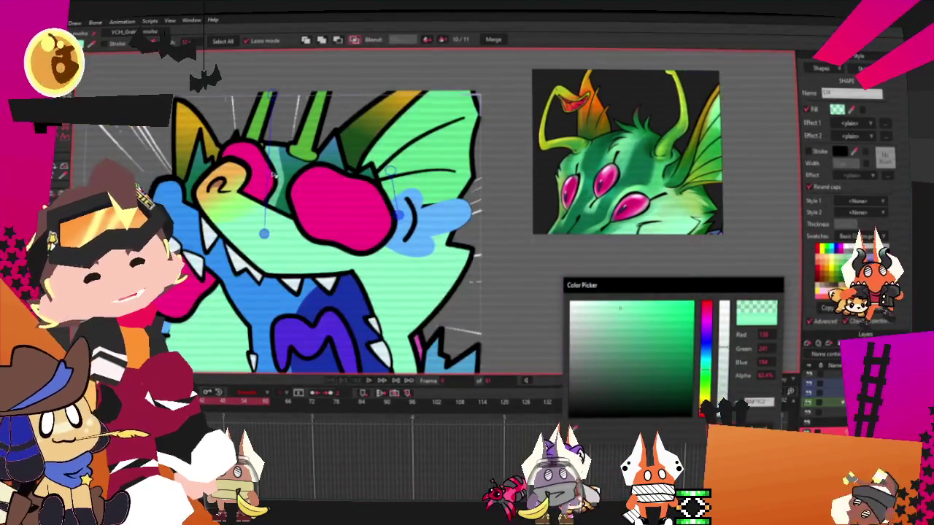
key("Return")
key("t")
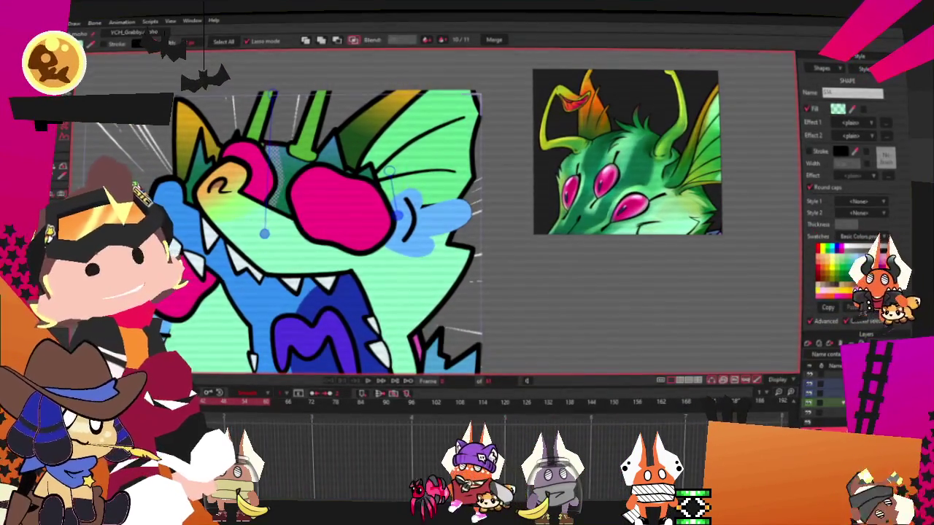
scroll(276, 234, "up", 2)
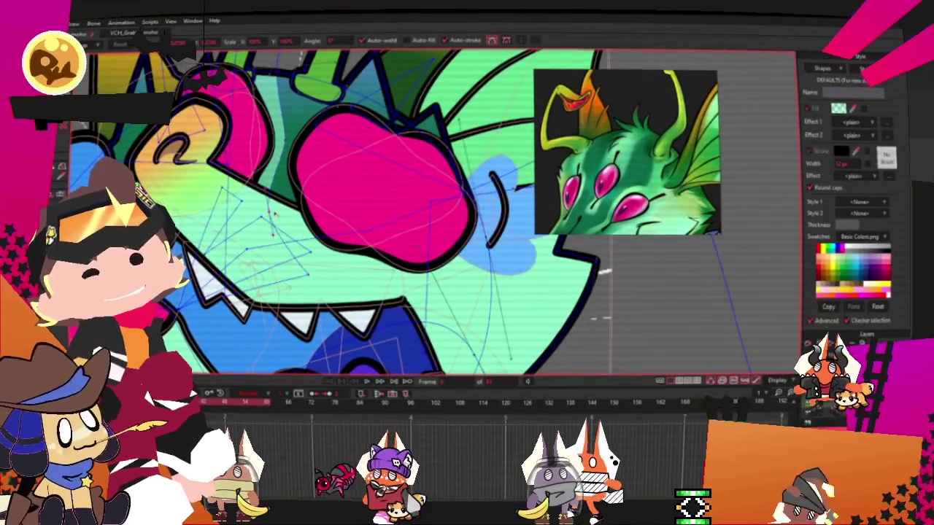
scroll(313, 160, "up", 1)
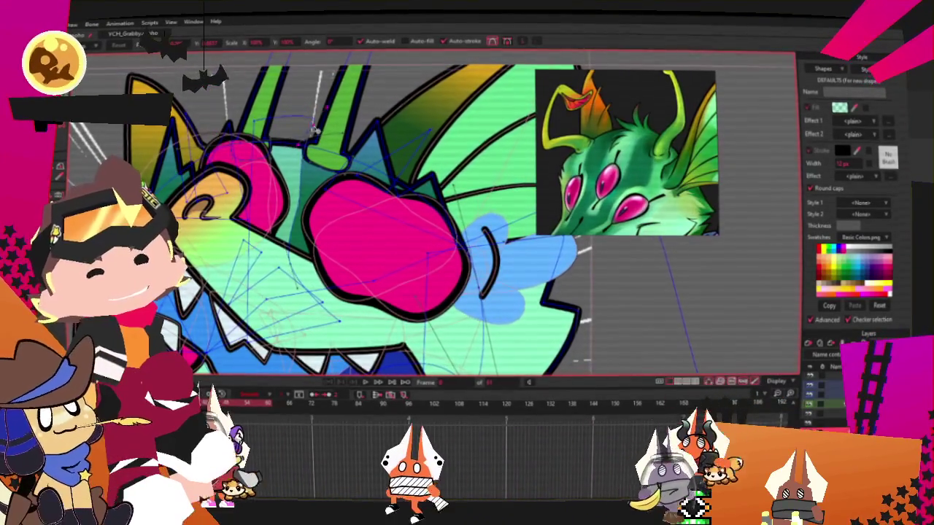
scroll(307, 206, "up", 1)
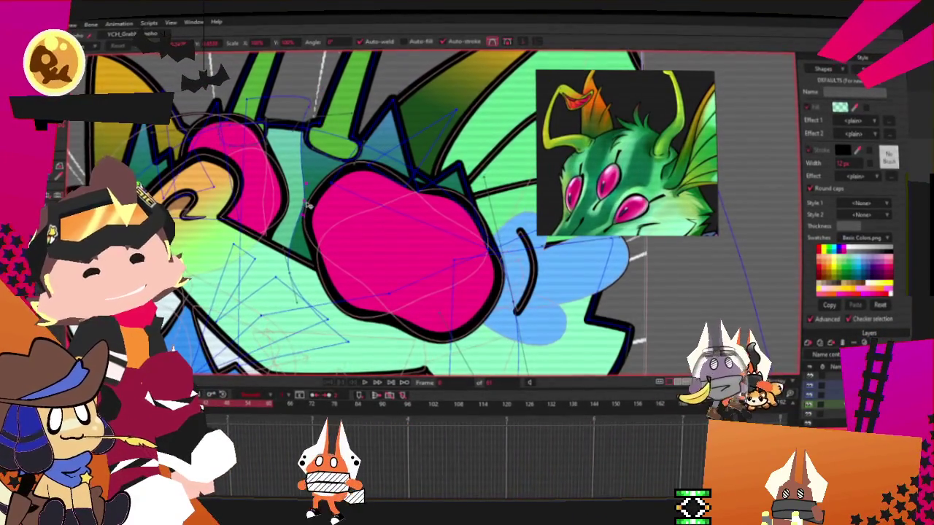
scroll(308, 204, "down", 2)
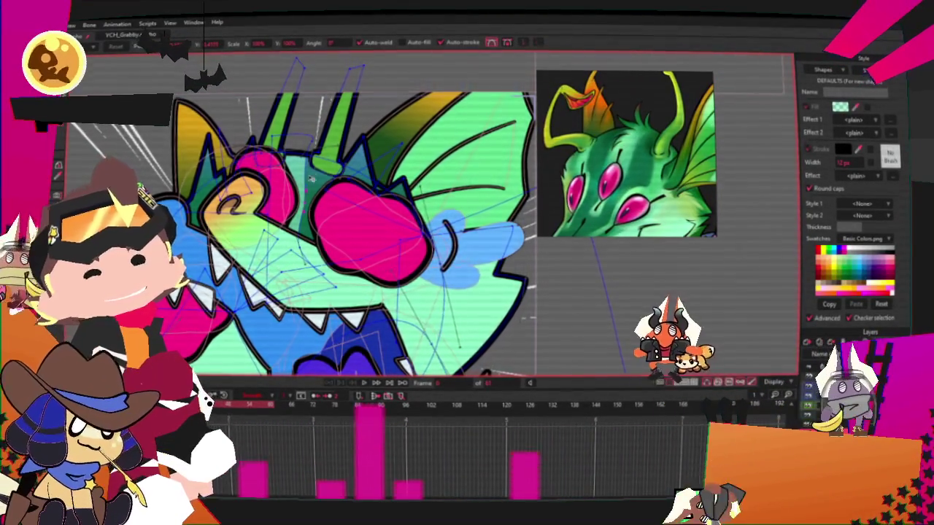
scroll(297, 175, "down", 1)
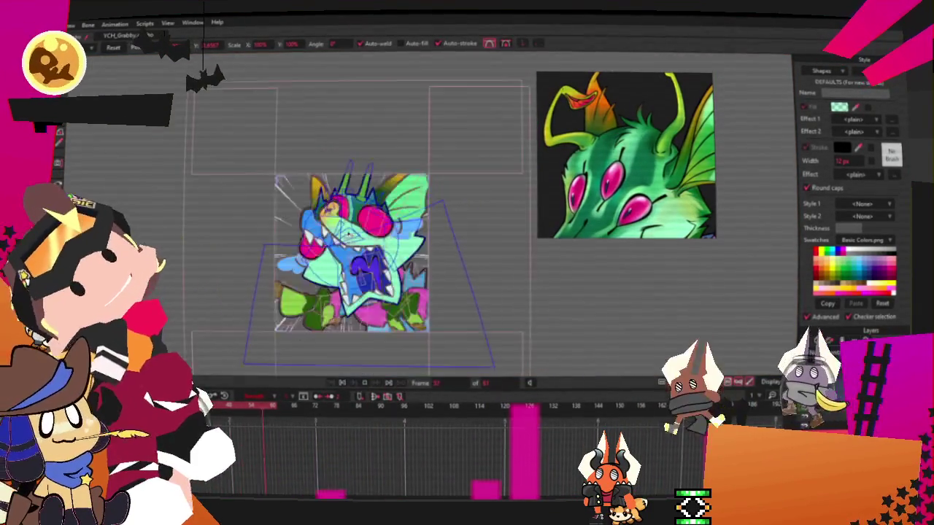
Zoom around the pink eye, switch Curvature then Transform Points, and play the animation.
scroll(357, 239, "up", 2)
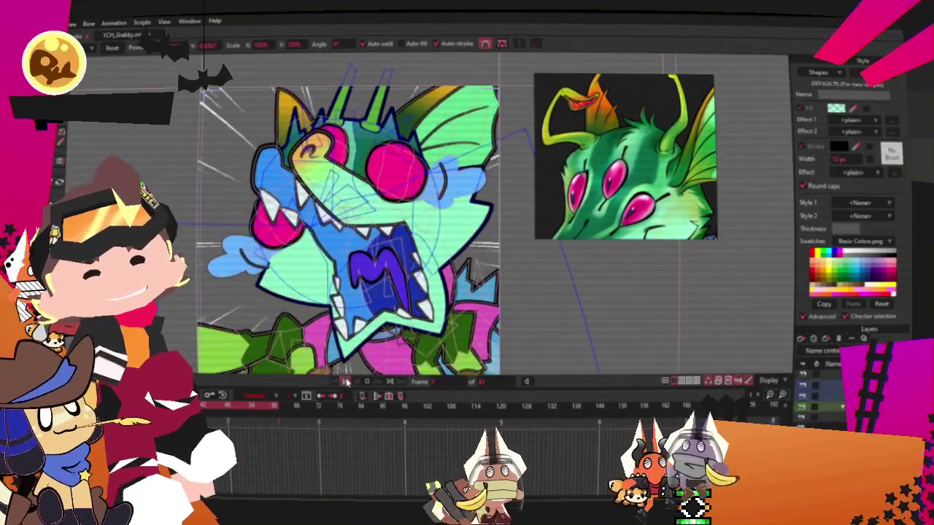
scroll(405, 153, "up", 2)
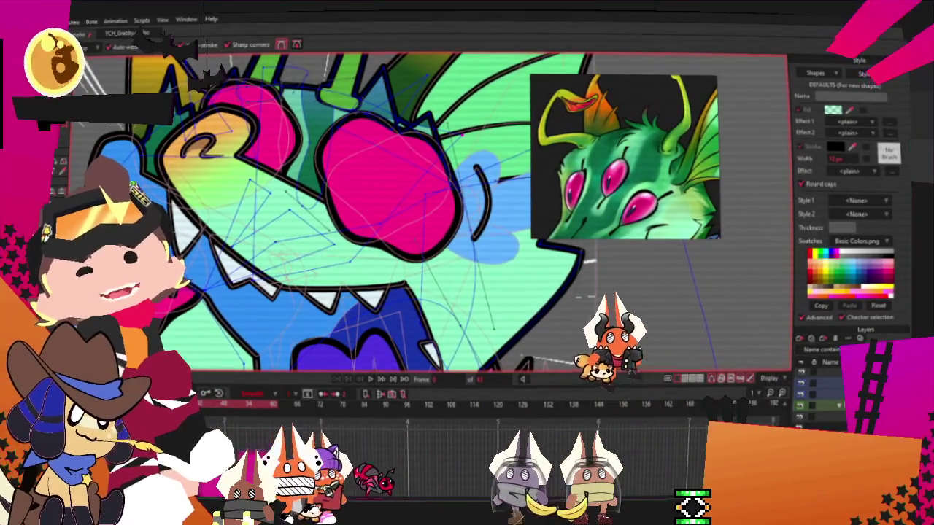
scroll(387, 123, "up", 2)
key("c")
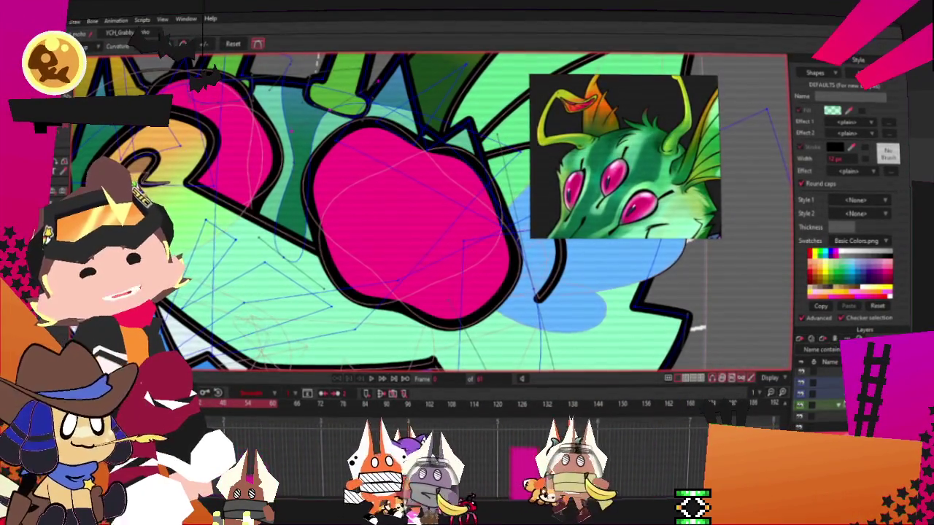
key("t")
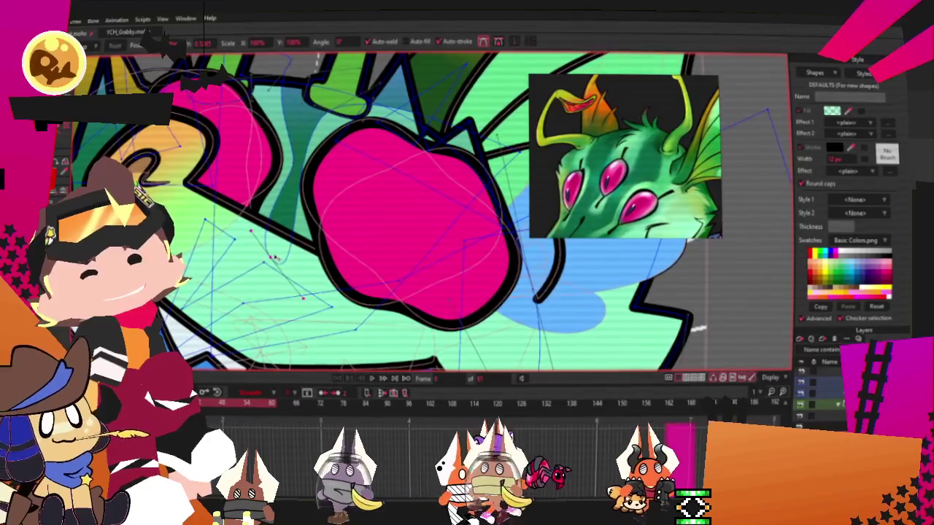
scroll(275, 236, "down", 2)
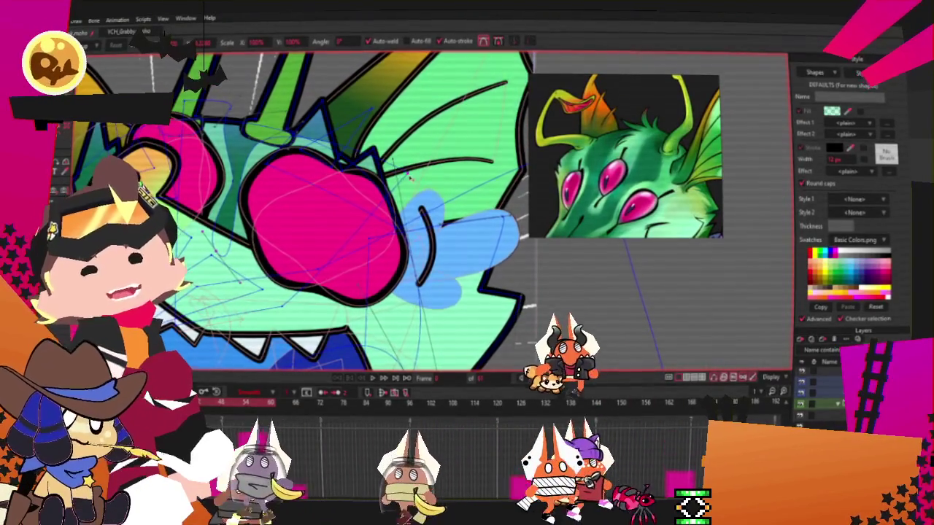
left_click(373, 379)
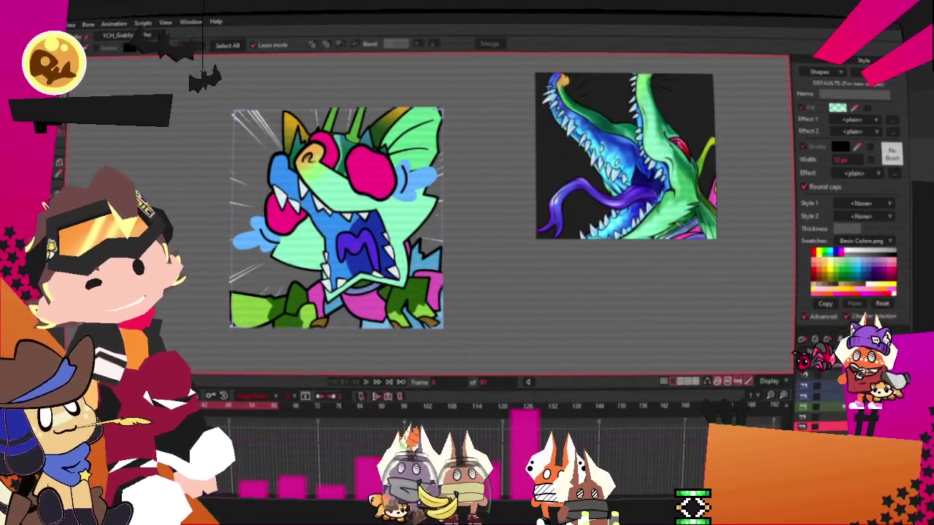
Select the blue shape inside the mouth, then deselect it.
scroll(331, 199, "up", 2)
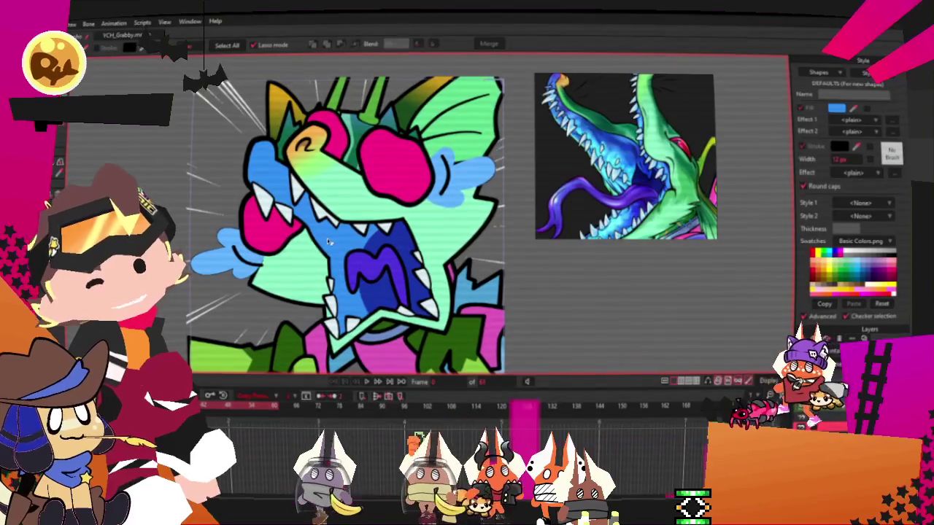
left_click(343, 242)
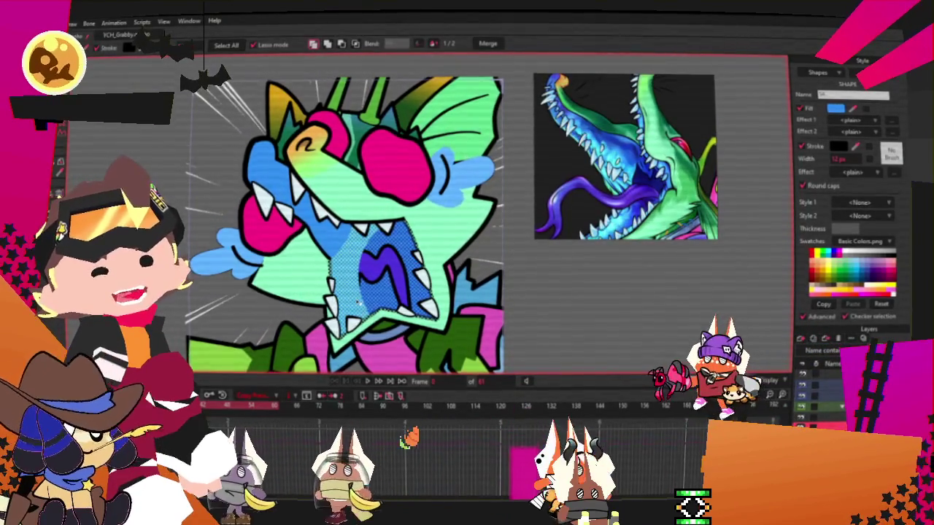
scroll(364, 302, "up", 1)
key("ctrl+d")
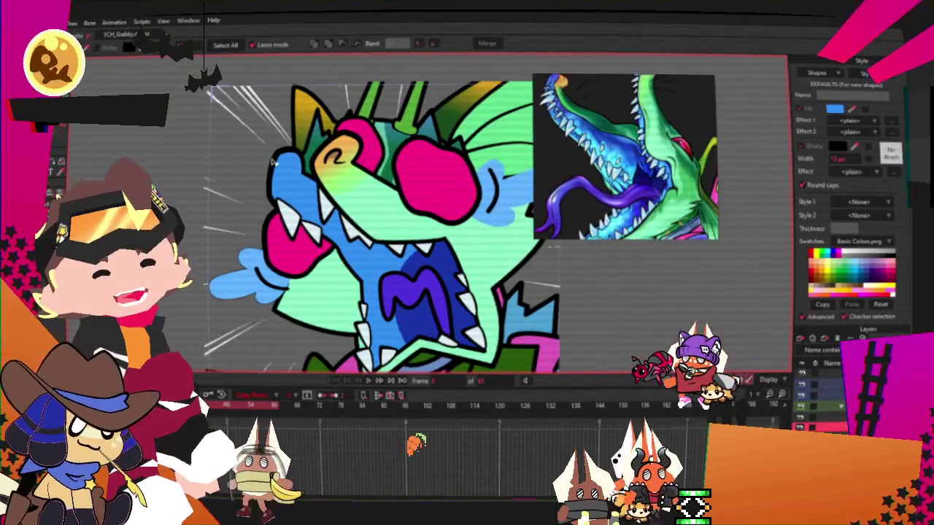
Zoom in and out over the head, then rewind the animation to its first frame.
scroll(363, 271, "down", 1)
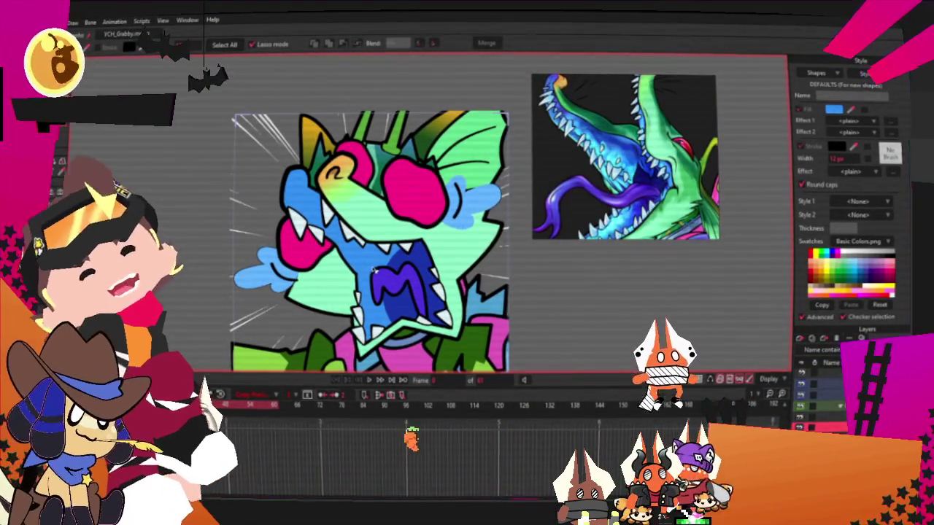
scroll(410, 274, "up", 1)
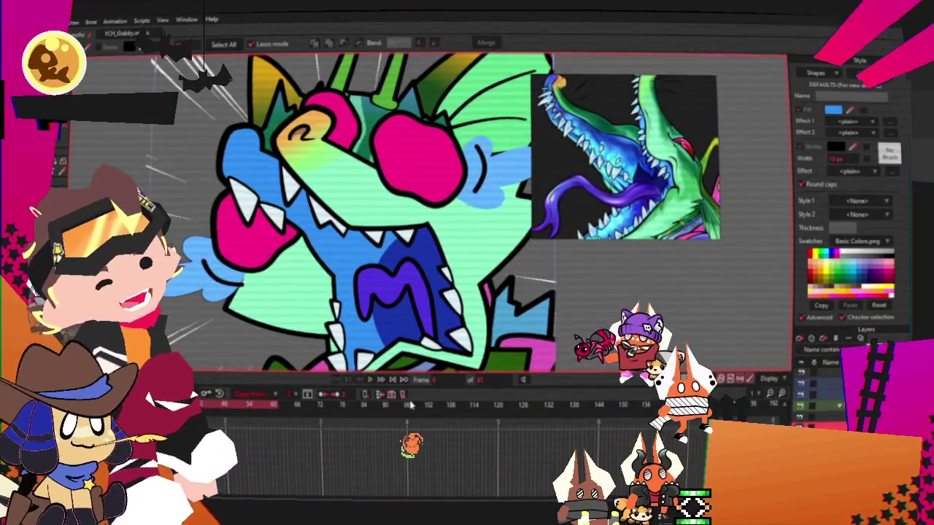
scroll(390, 303, "down", 1)
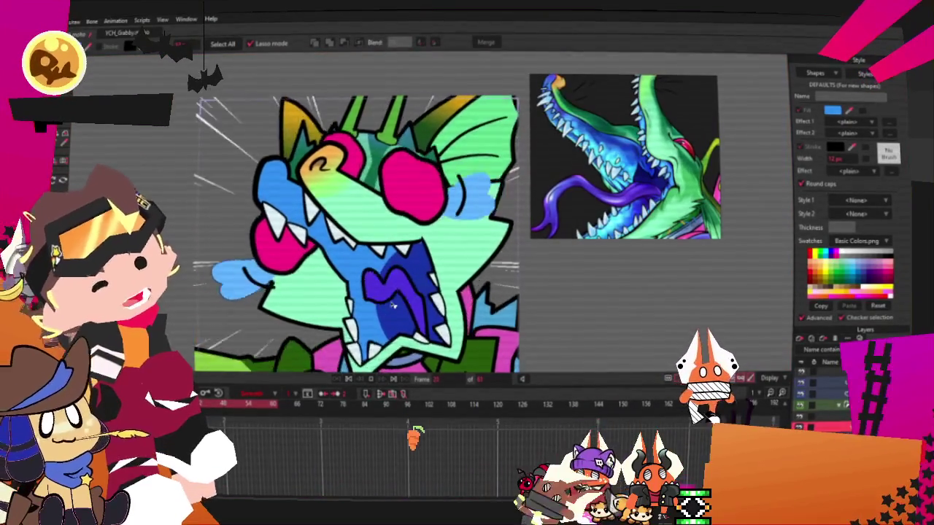
scroll(390, 270, "down", 1)
scroll(380, 259, "down", 1)
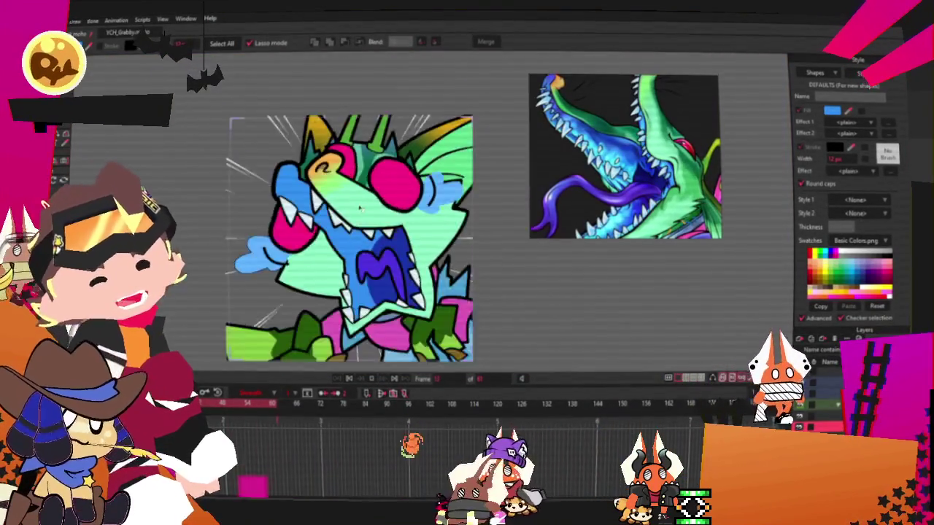
scroll(368, 248, "down", 1)
scroll(367, 246, "up", 2)
scroll(367, 248, "down", 1)
scroll(367, 248, "up", 1)
left_click(348, 378)
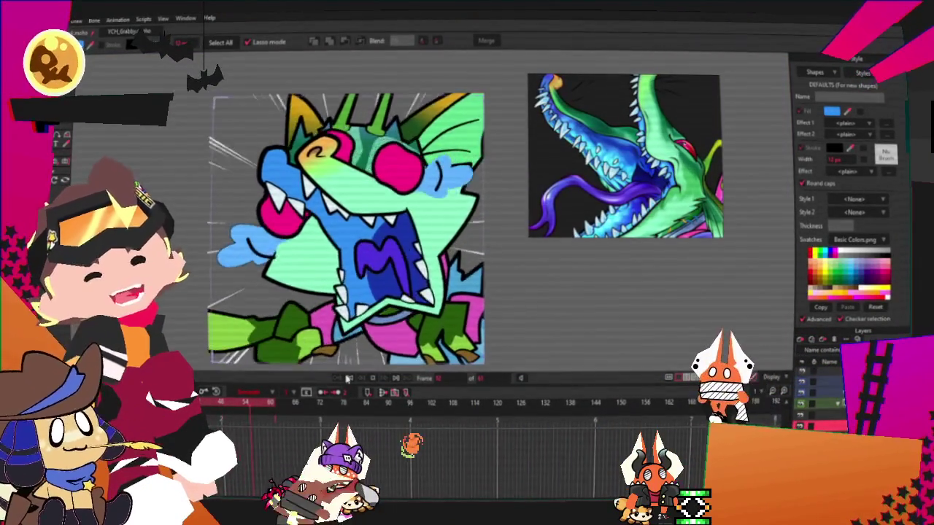
scroll(315, 204, "up", 1)
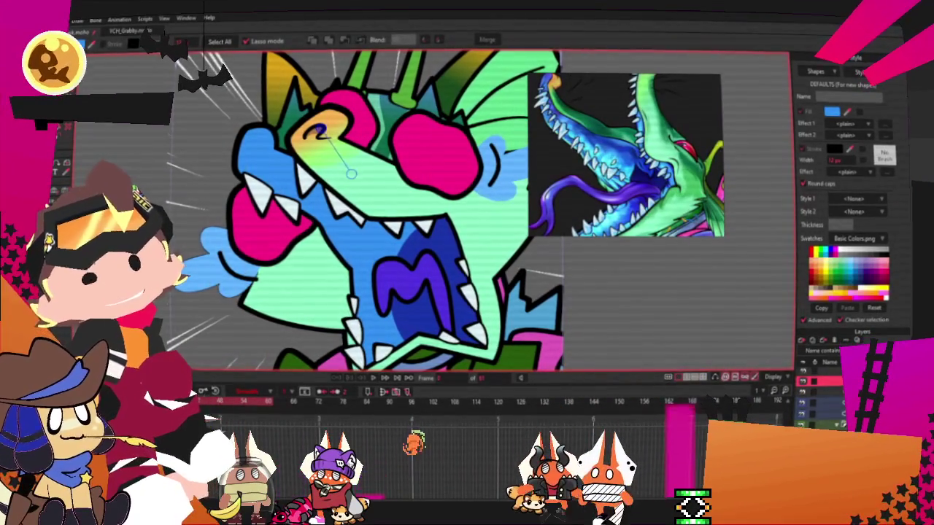
Drag the mouth outline beside the upper teeth slightly upward with Transform Points, then zoom out.
key("t")
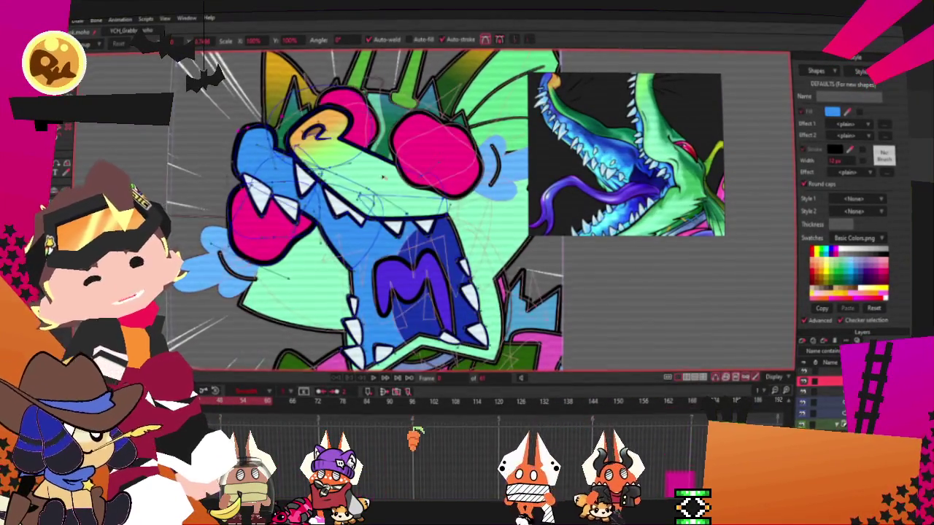
scroll(391, 255, "up", 2)
left_click_drag(392, 256, 368, 229)
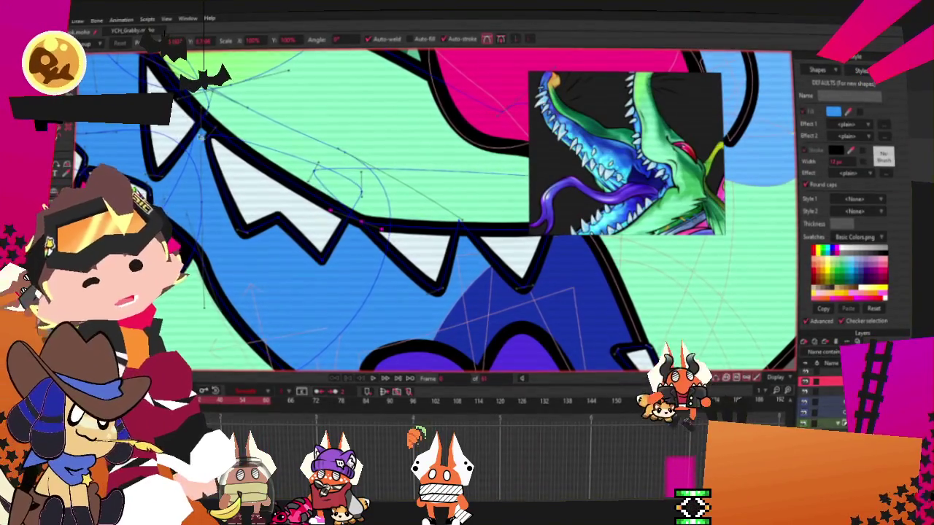
scroll(337, 224, "down", 2)
scroll(337, 224, "down", 1)
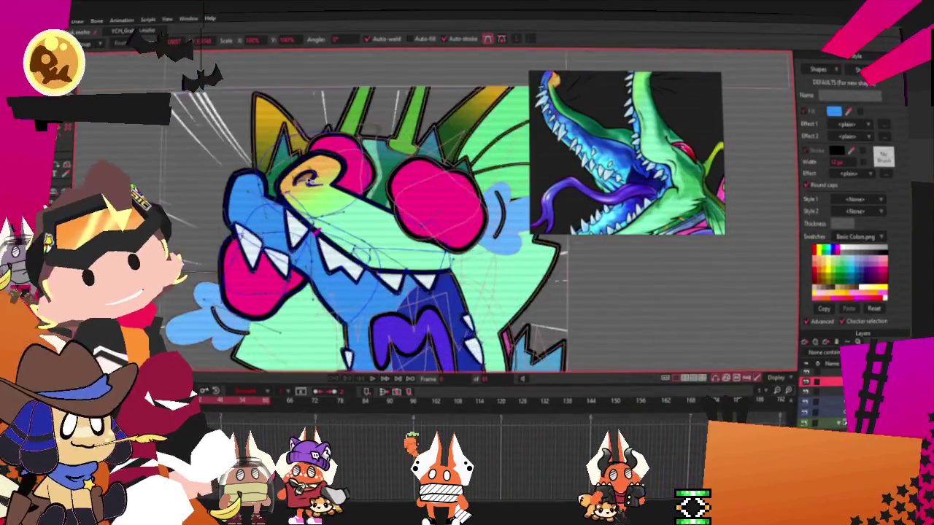
scroll(380, 240, "up", 2)
scroll(408, 252, "down", 1)
scroll(420, 256, "up", 1)
scroll(420, 257, "down", 2)
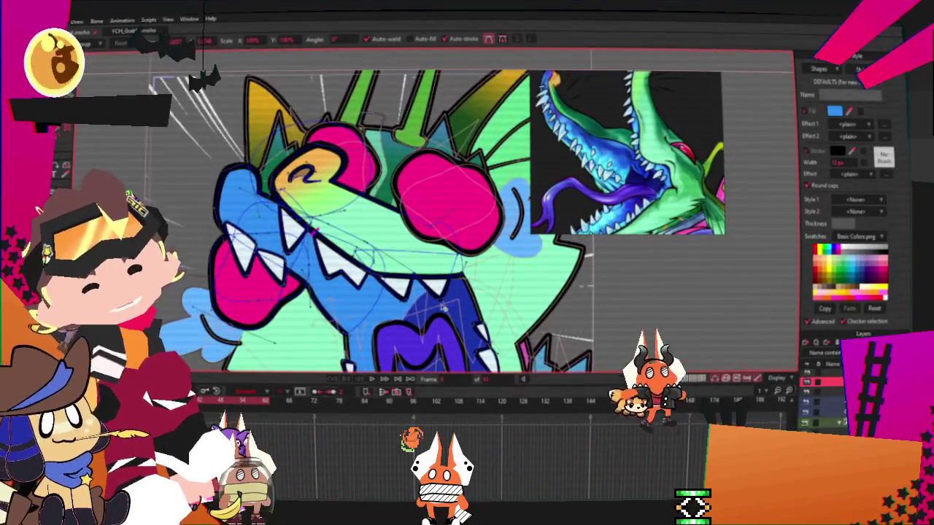
scroll(419, 257, "down", 2)
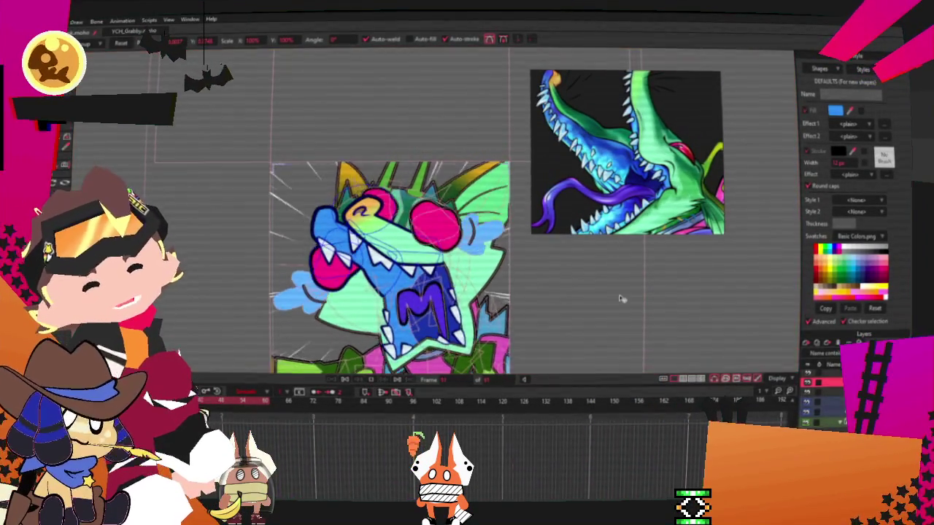
scroll(411, 290, "down", 2)
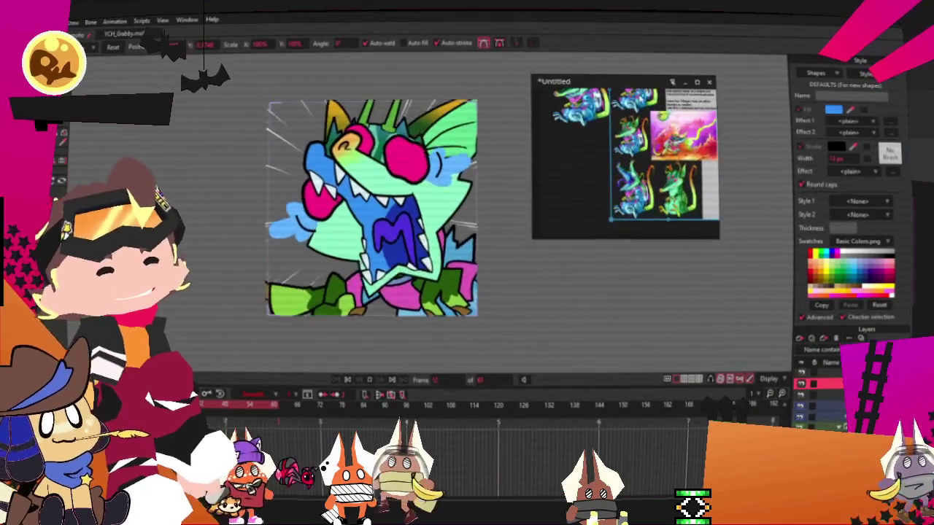
Zoom the PureRef board in on the green many-eyed creature's head close-up beside the monster drawing.
scroll(633, 120, "up", 3)
scroll(633, 121, "up", 3)
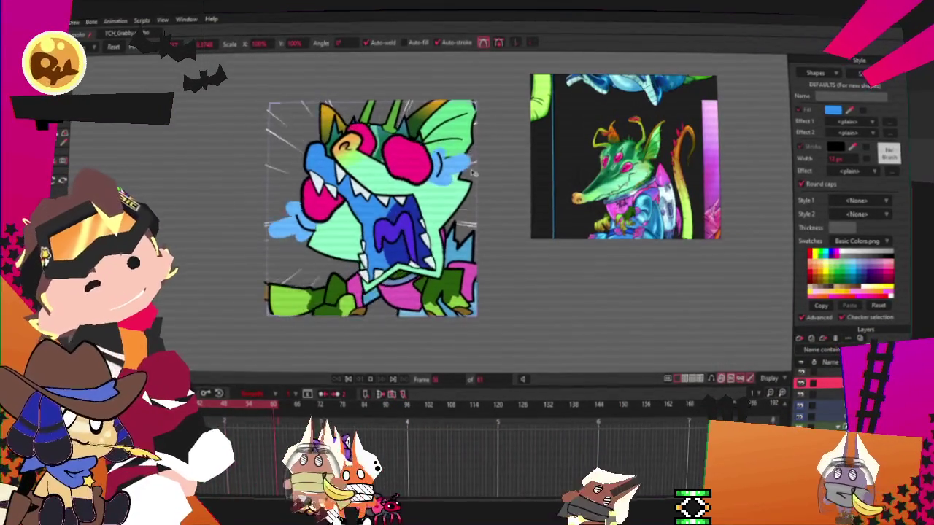
scroll(633, 120, "up", 2)
scroll(677, 196, "up", 3)
scroll(677, 195, "up", 2)
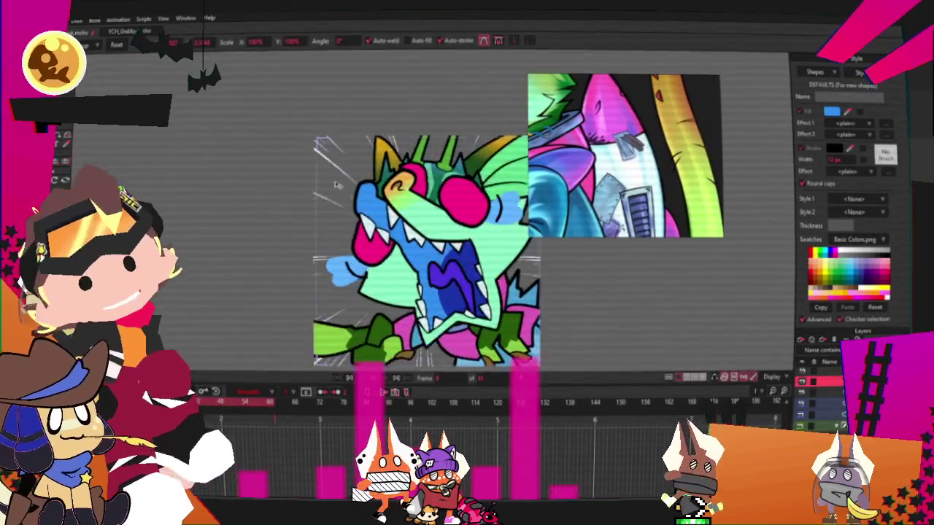
scroll(594, 137, "down", 5)
scroll(576, 142, "up", 3)
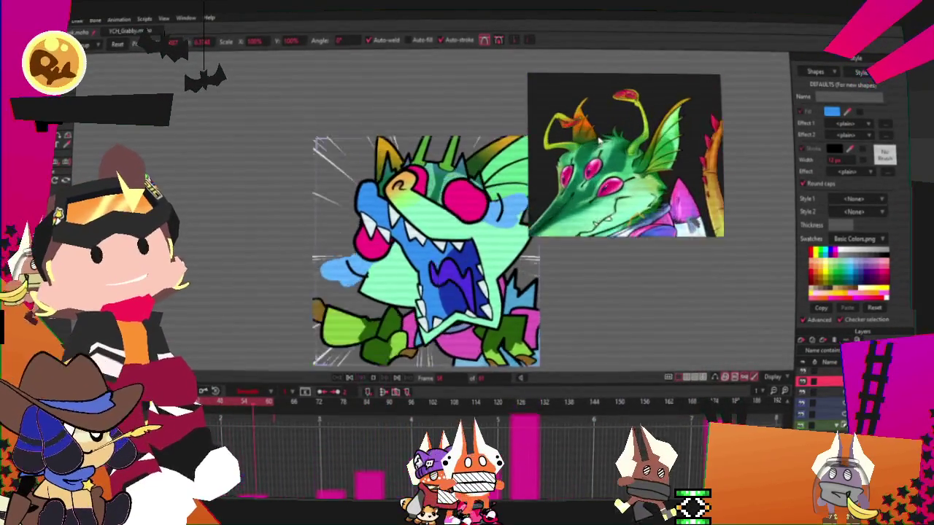
scroll(547, 146, "up", 2)
scroll(460, 164, "down", 3)
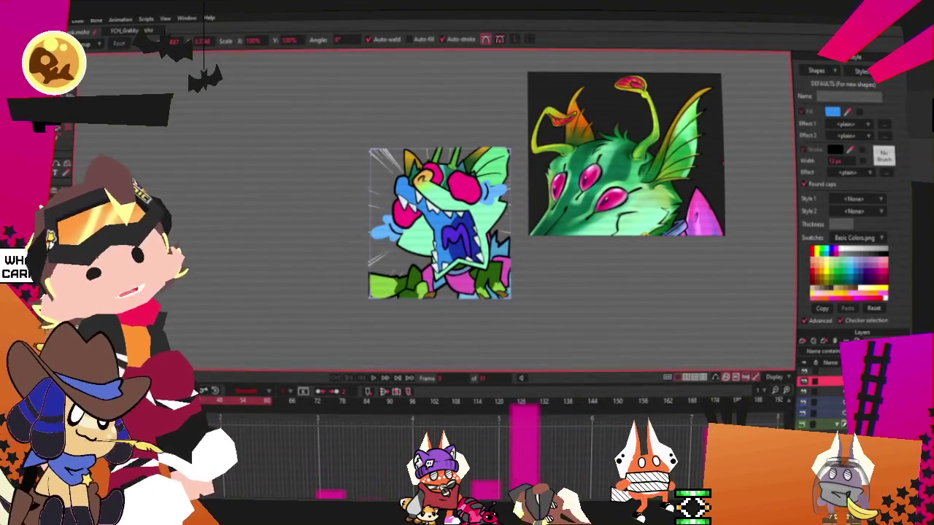
right_click(240, 225)
Render a full-size preview of the monster frame, move PureRef aside, then close the render.
key("Escape")
key("ctrl+r")
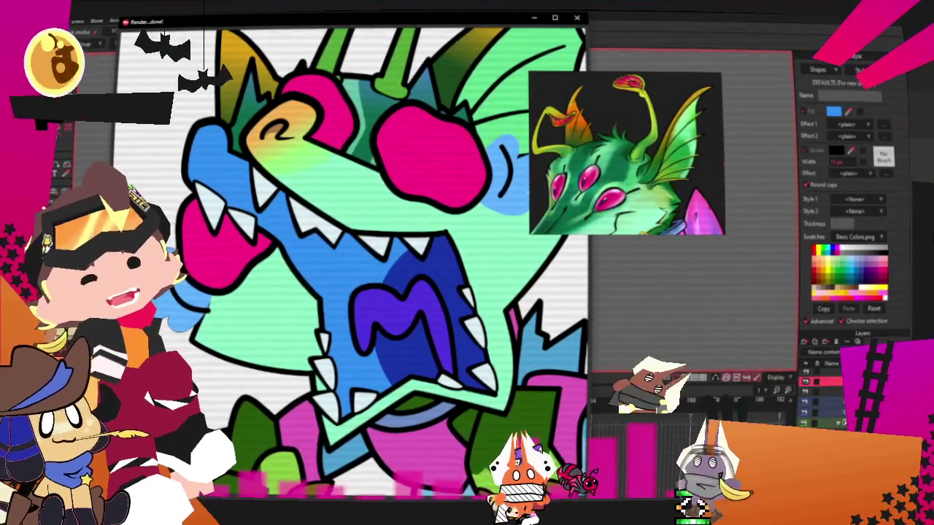
left_click_drag(548, 191, 711, 148)
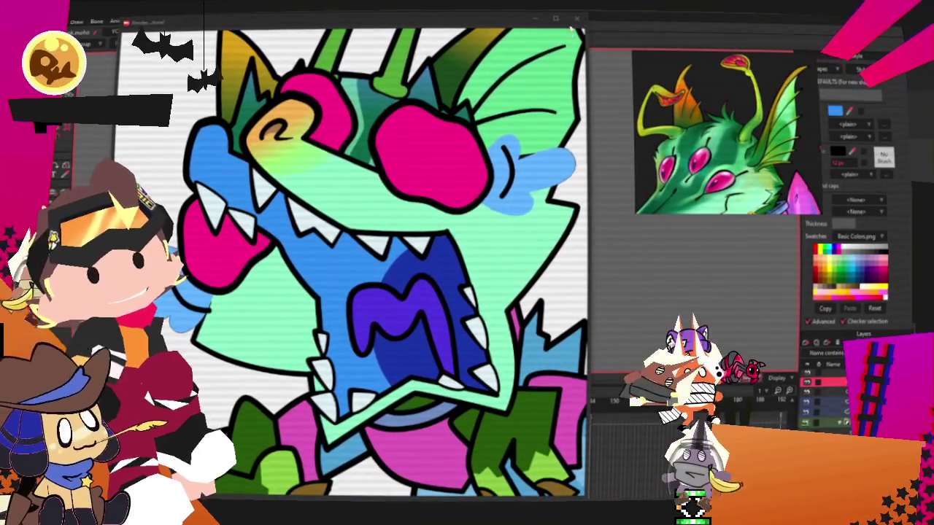
key("alt+Tab")
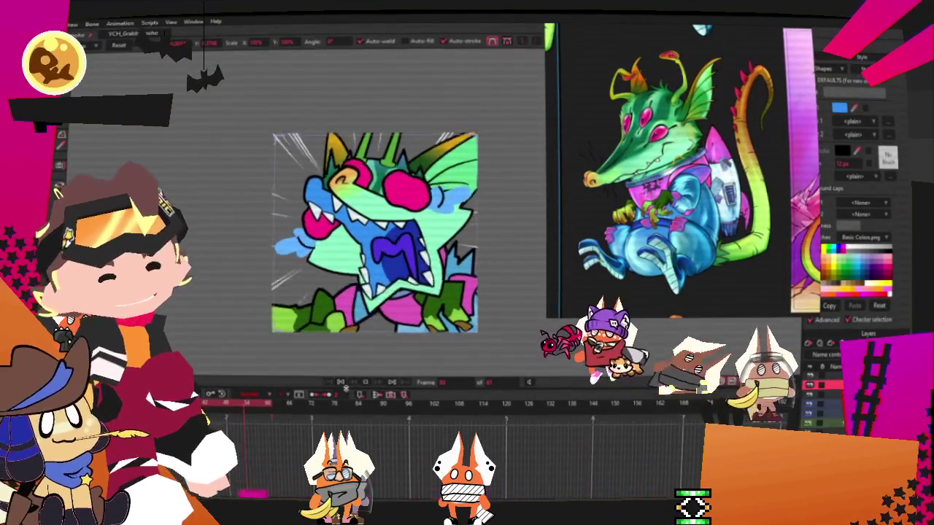
Zoom in, select the monster's mouth shape and inspect its fill colour swatch.
scroll(380, 259, "up", 2)
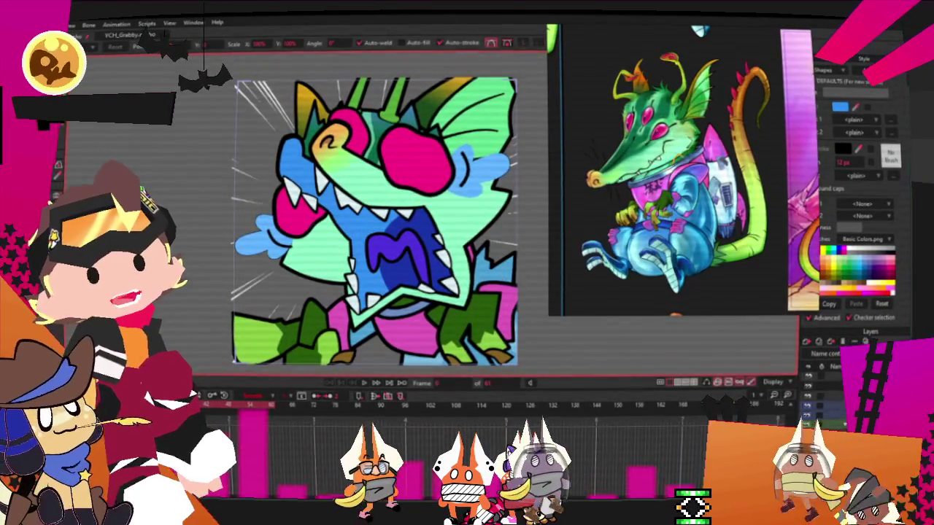
key("q")
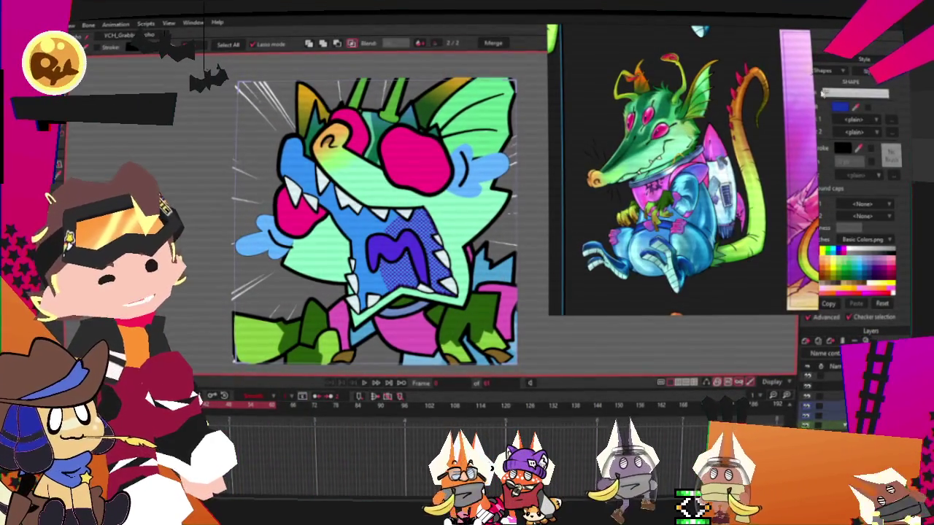
left_click(840, 107)
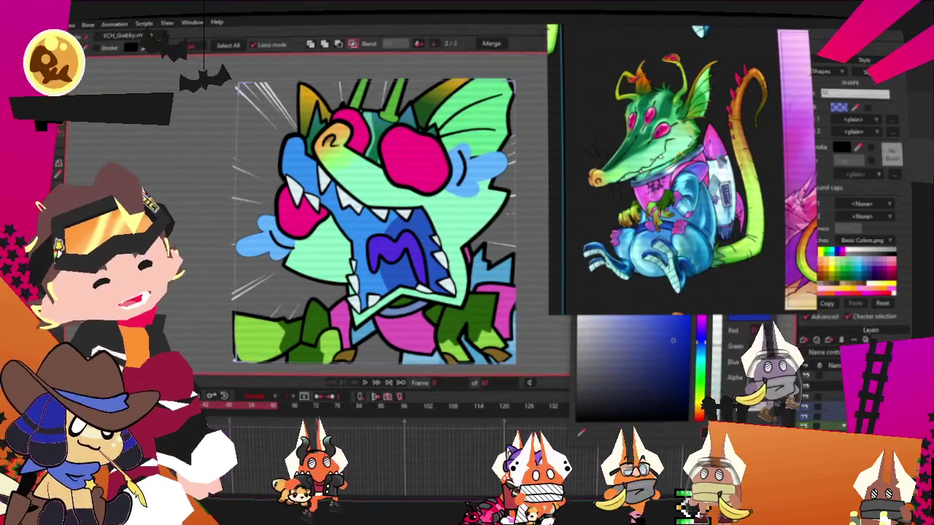
scroll(503, 331, "down", 2)
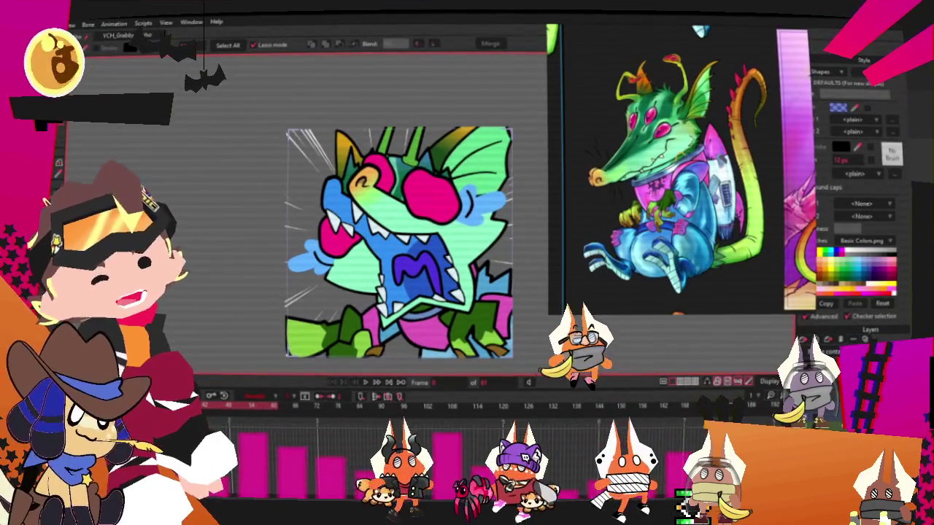
Save the drawing from the File menu and play the animation.
left_click(71, 24)
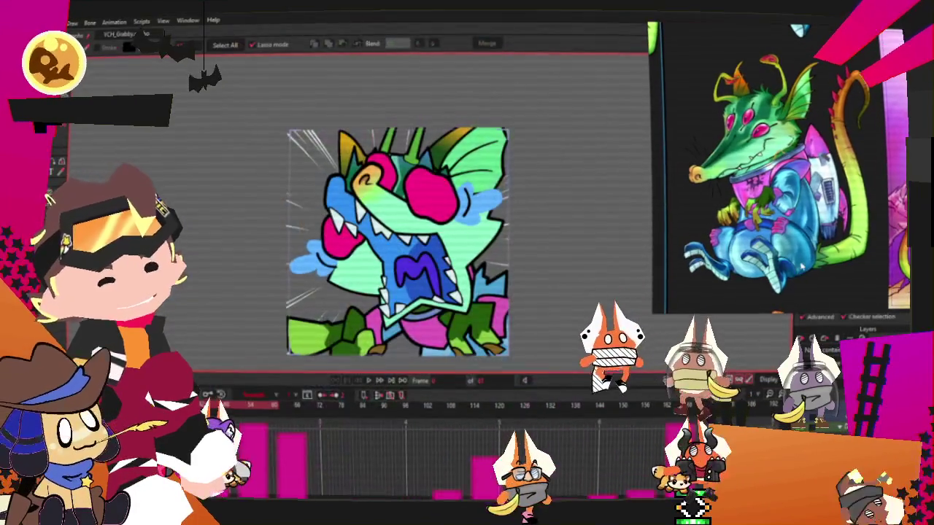
key("alt+f")
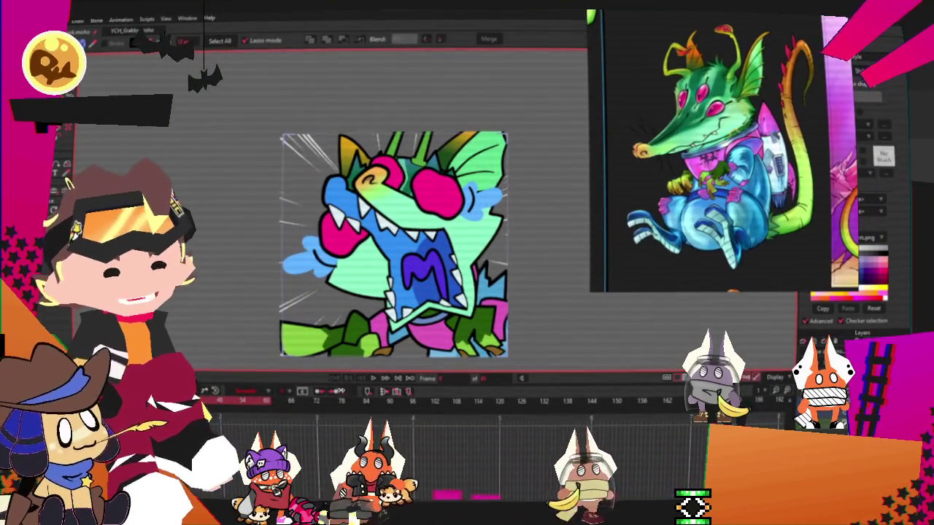
left_click(369, 379)
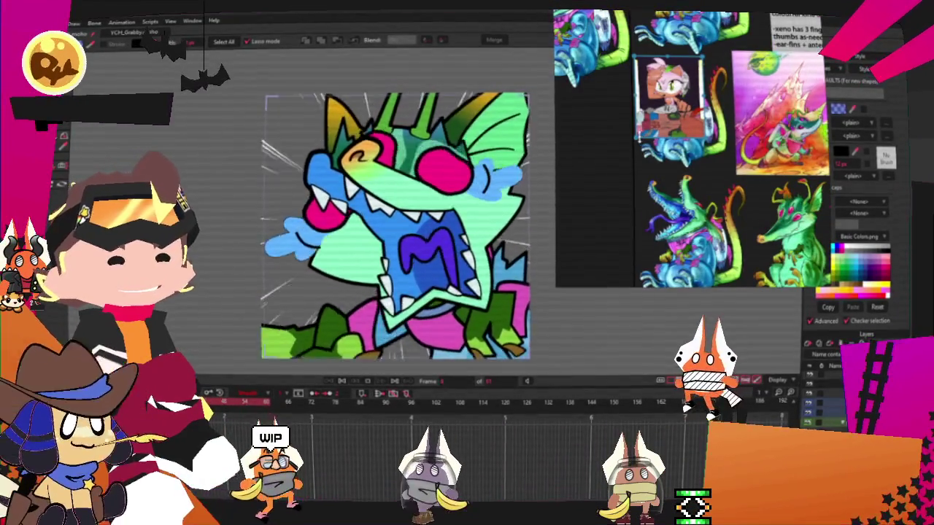
Enlarge the pink hedgehog reference image and zoom in close on its face.
mouse_move(633, 138)
left_mouse_down()
mouse_move(555, 286)
mouse_move(421, 405)
left_mouse_up()
scroll(693, 172, "up", 3)
scroll(693, 173, "up", 2)
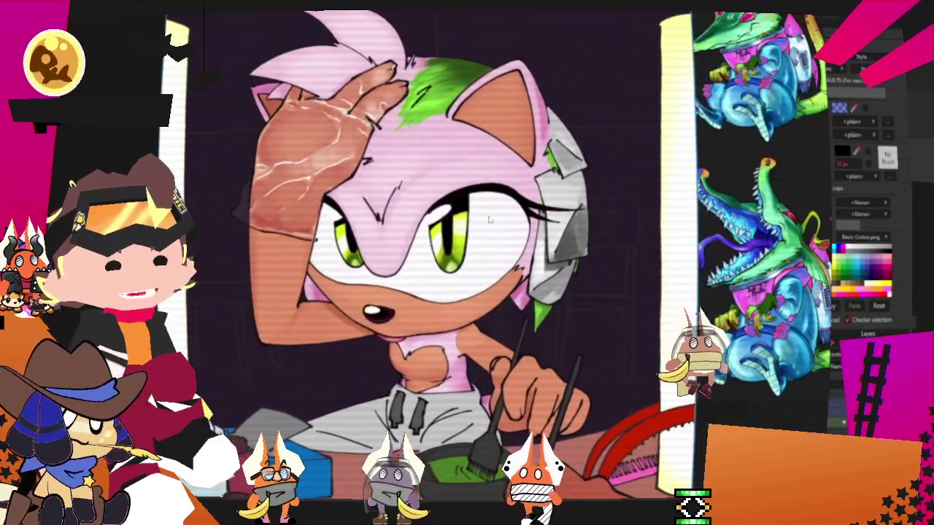
scroll(474, 209, "down", 2)
scroll(474, 210, "up", 1)
scroll(474, 209, "up", 2)
scroll(474, 209, "up", 1)
scroll(423, 170, "up", 2)
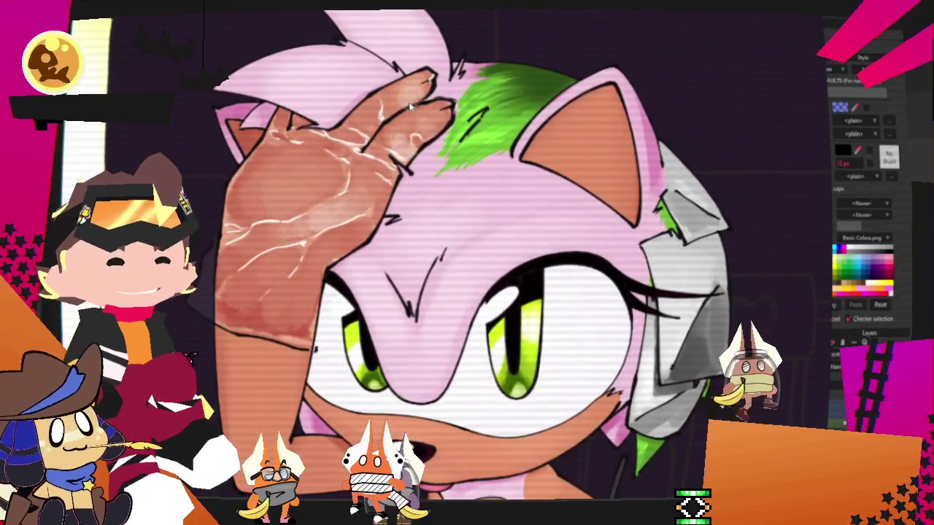
scroll(423, 169, "up", 1)
scroll(485, 216, "up", 1)
scroll(503, 256, "up", 1)
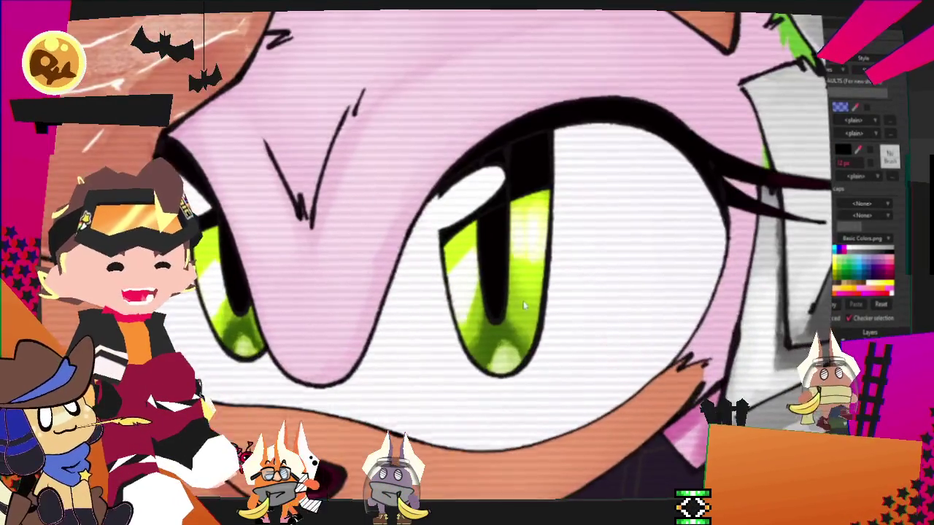
scroll(510, 284, "up", 1)
Zoom back out and nudge the board view slightly right to study the hedgehog's hair.
scroll(524, 306, "down", 2)
scroll(524, 306, "down", 2)
scroll(510, 255, "down", 1)
scroll(503, 215, "down", 1)
scroll(503, 215, "down", 1)
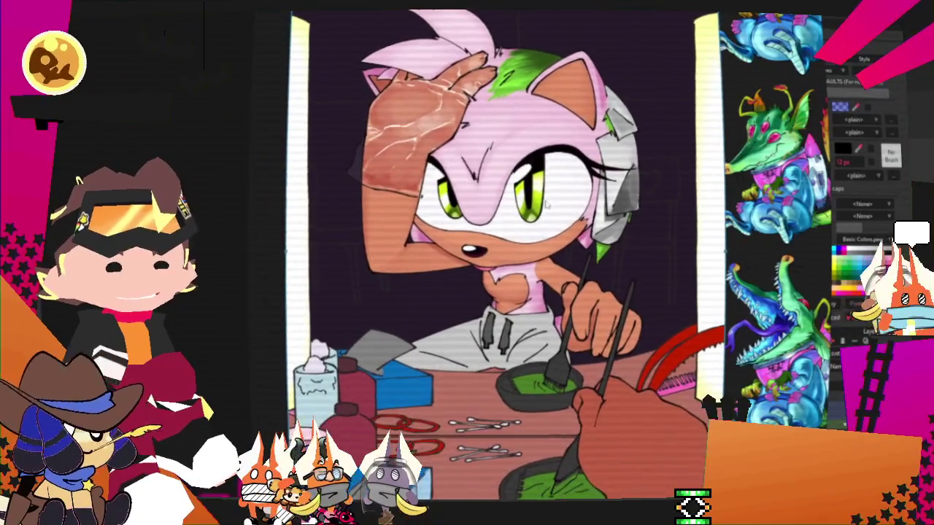
scroll(511, 212, "down", 1)
left_click_drag(551, 194, 570, 189)
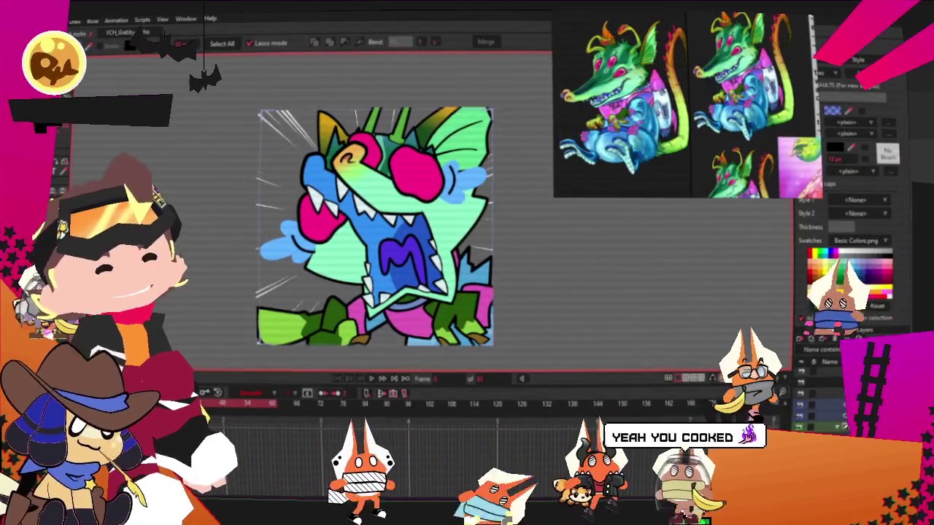
Scale up the green-haired character turnaround in PureRef and move it higher on the board.
key("alt+f")
key("Escape")
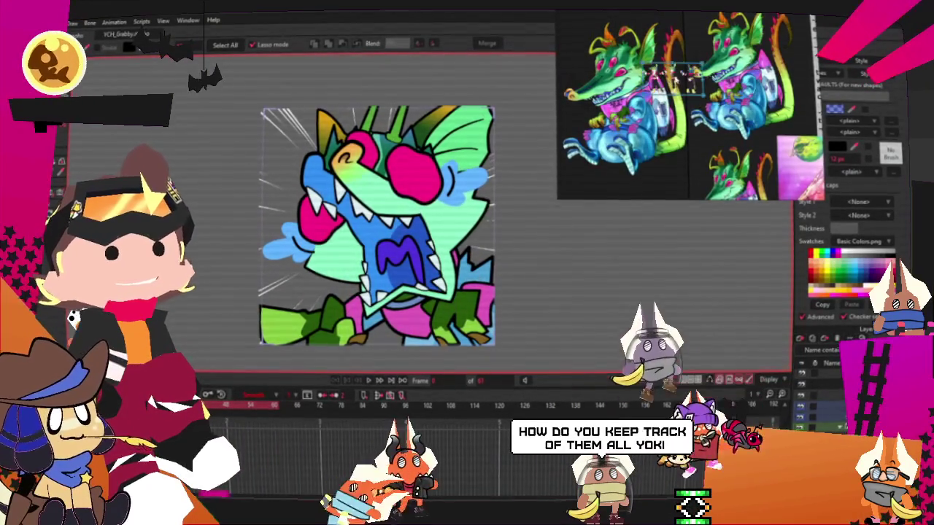
scroll(686, 106, "down", 5)
scroll(683, 82, "up", 3)
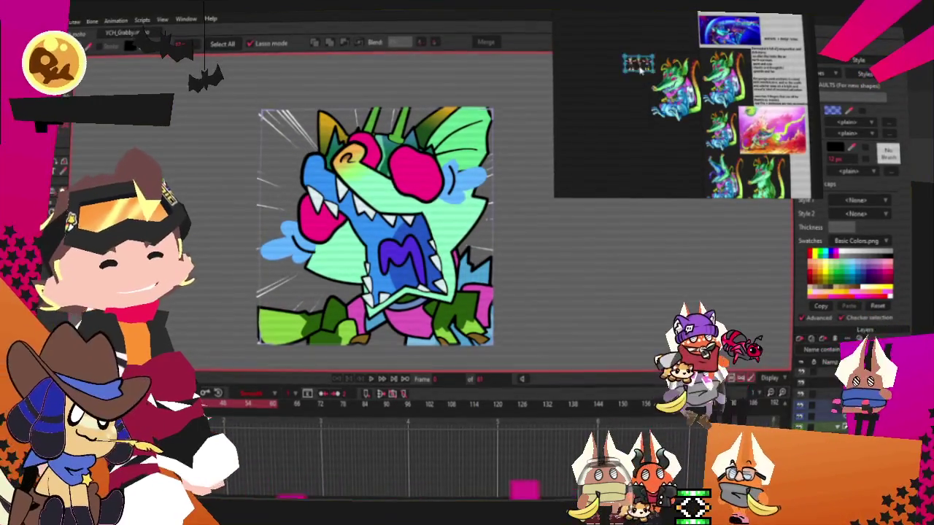
left_click_drag(624, 70, 576, 139)
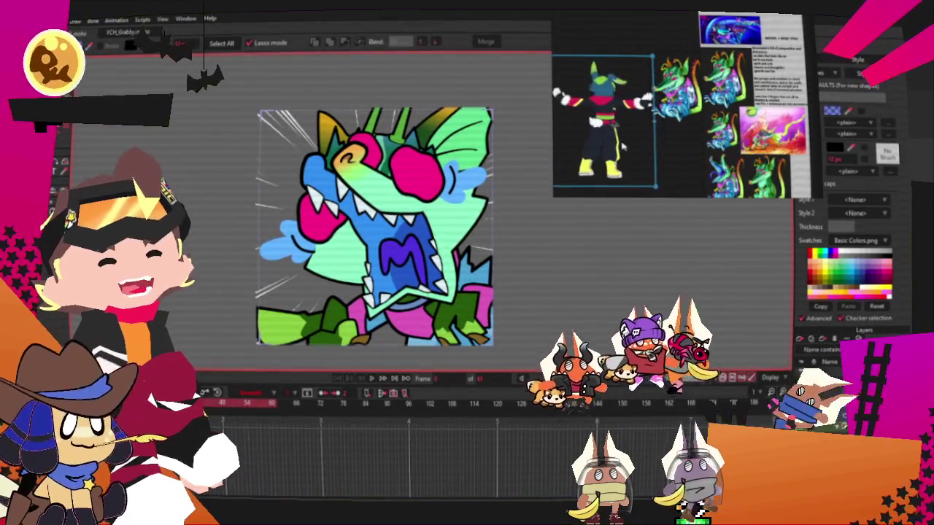
scroll(620, 124, "down", 2)
scroll(649, 87, "up", 2)
scroll(649, 87, "down", 2)
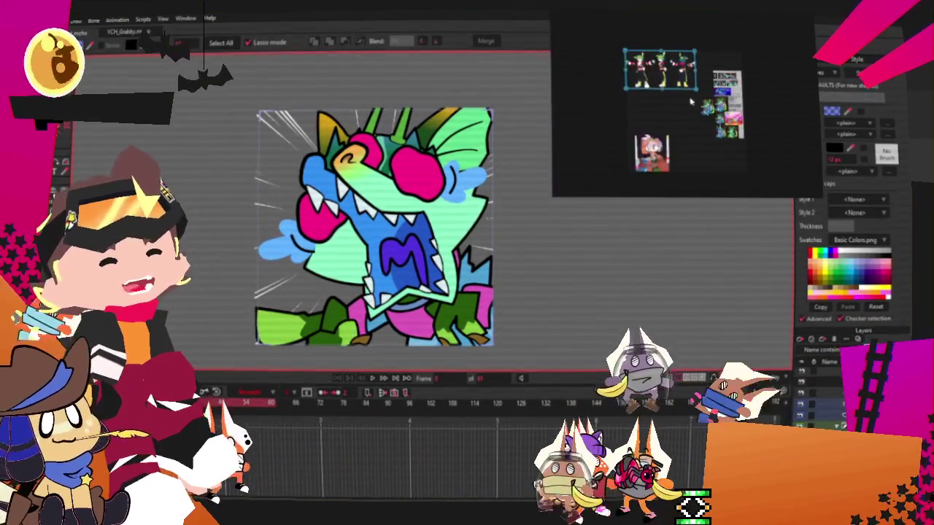
scroll(649, 87, "up", 2)
scroll(649, 87, "up", 2)
left_click_drag(649, 87, 649, 52)
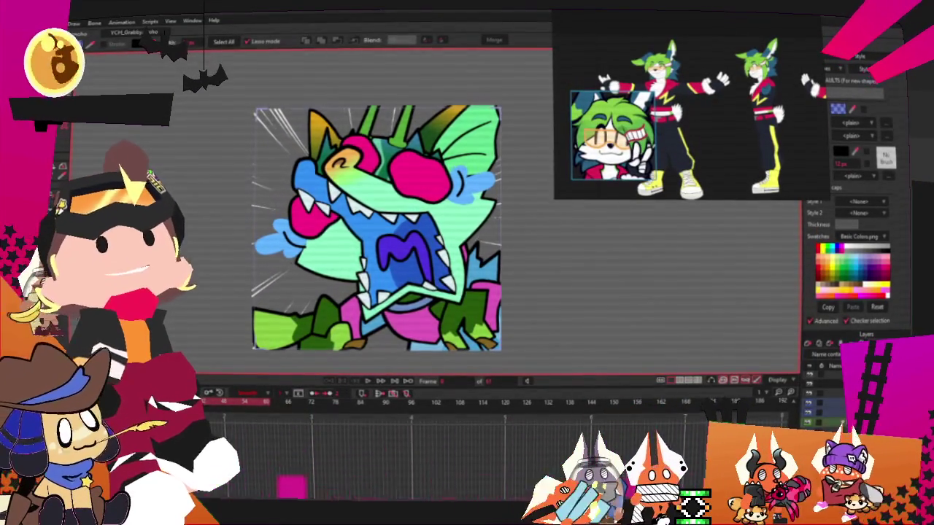
Bring up the Notepad list of names and months owed and scroll down it.
key("alt+Tab")
scroll(347, 241, "down", 2)
scroll(349, 238, "down", 6)
scroll(350, 236, "down", 6)
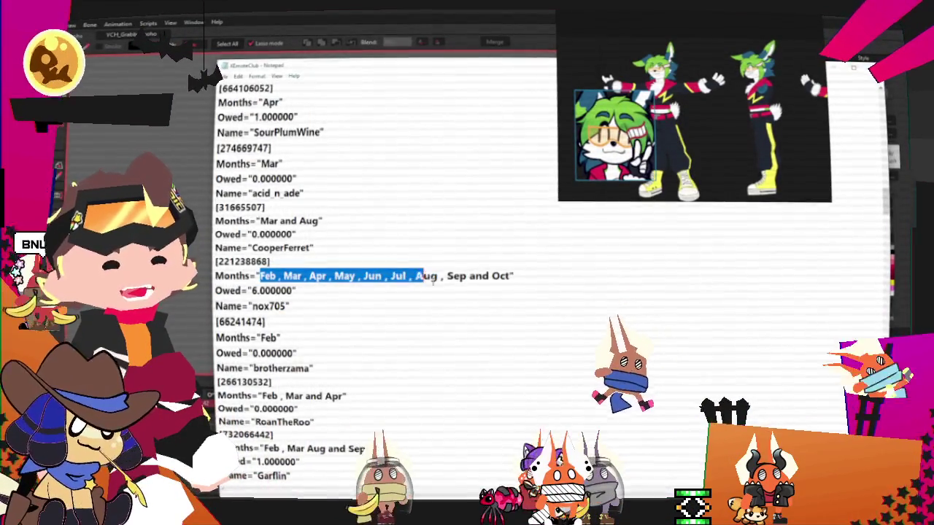
Scroll through the Notepad monthly logs, briefly check Moho, then switch to the blue-and-gold painting.
scroll(410, 321, "down", 5)
scroll(387, 328, "down", 5)
scroll(362, 334, "down", 5)
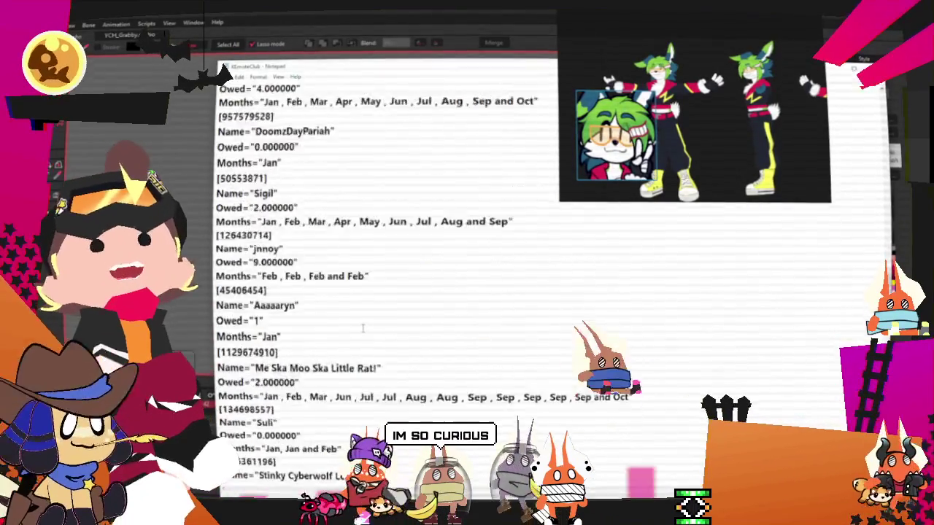
key("alt+Tab")
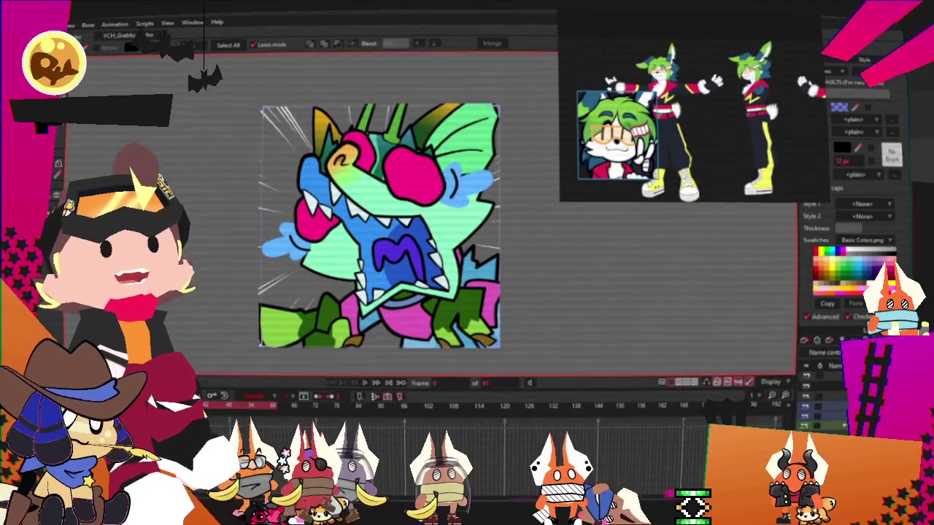
key("alt+Tab")
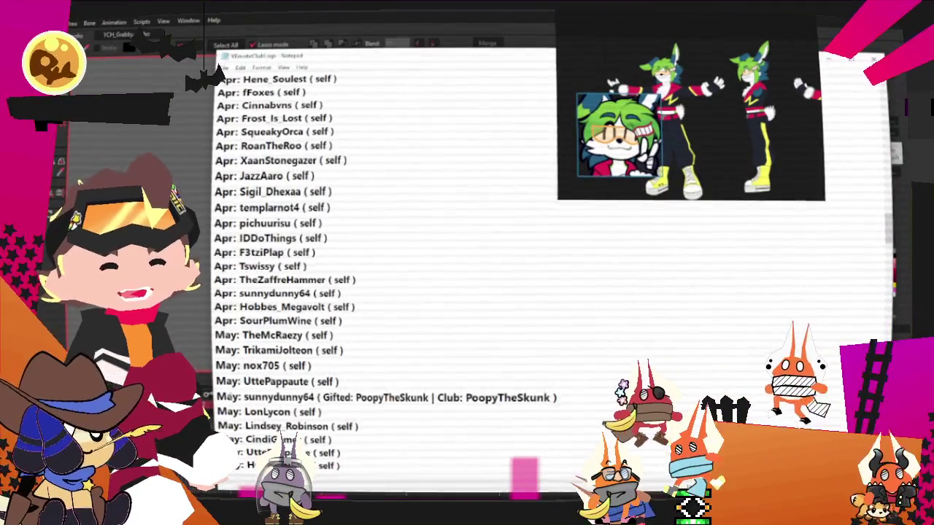
scroll(383, 269, "down", 10)
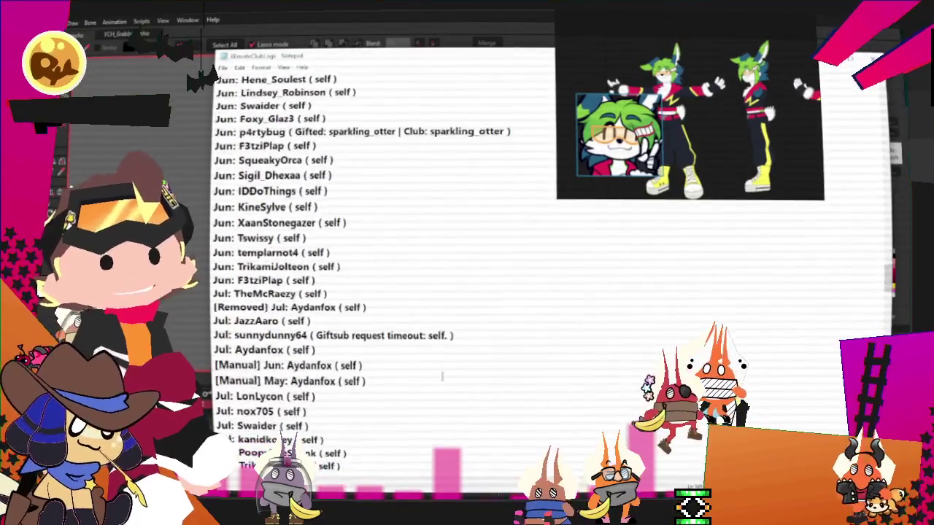
scroll(383, 270, "down", 10)
scroll(383, 270, "down", 5)
key("alt+Tab")
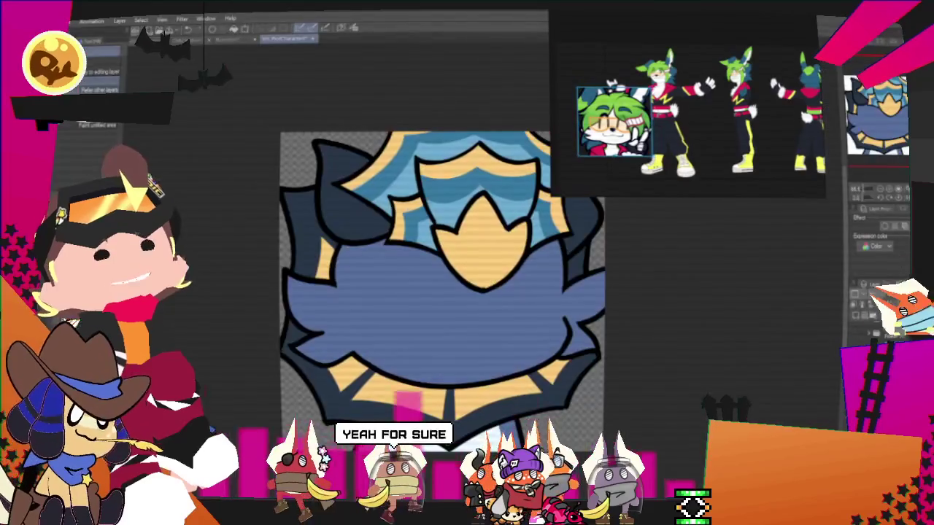
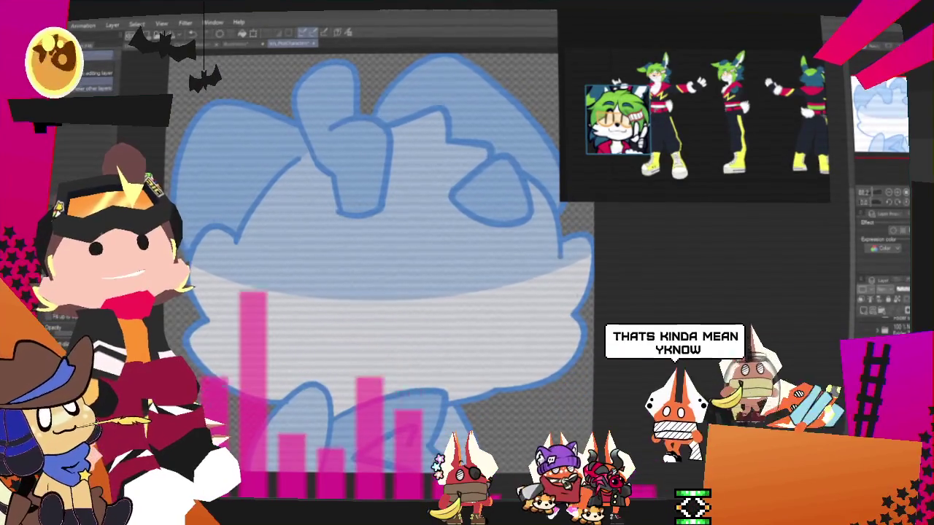
Zoom and pan the canvas onto the head of the blue chibi sketch.
key("ctrl+0")
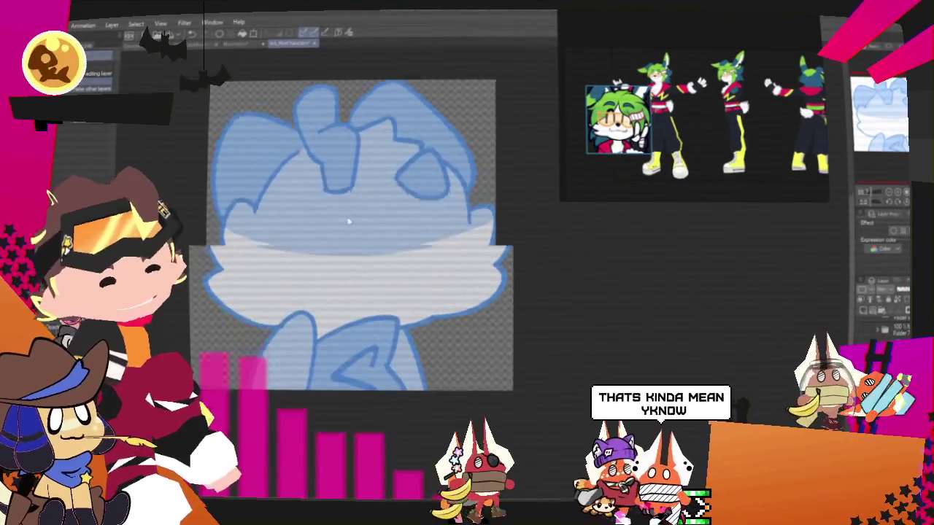
scroll(348, 219, "up", 2)
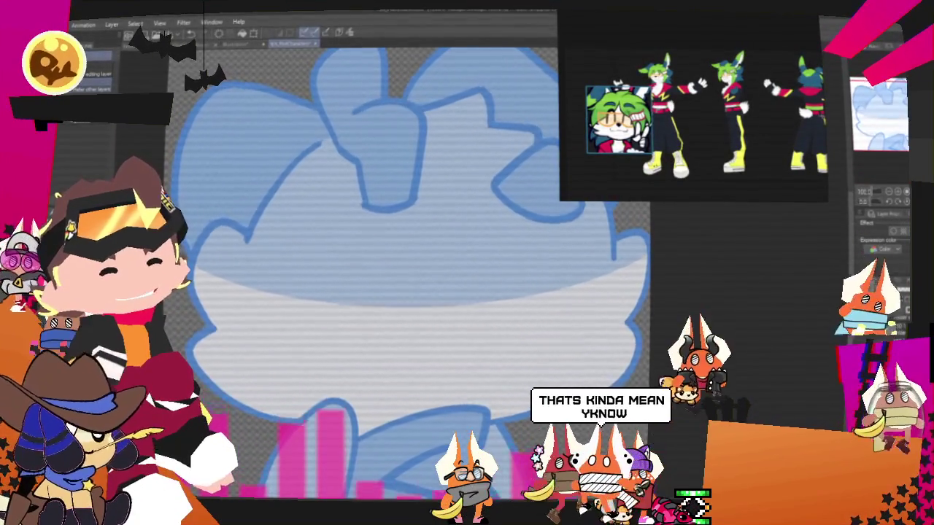
key("ctrl+0")
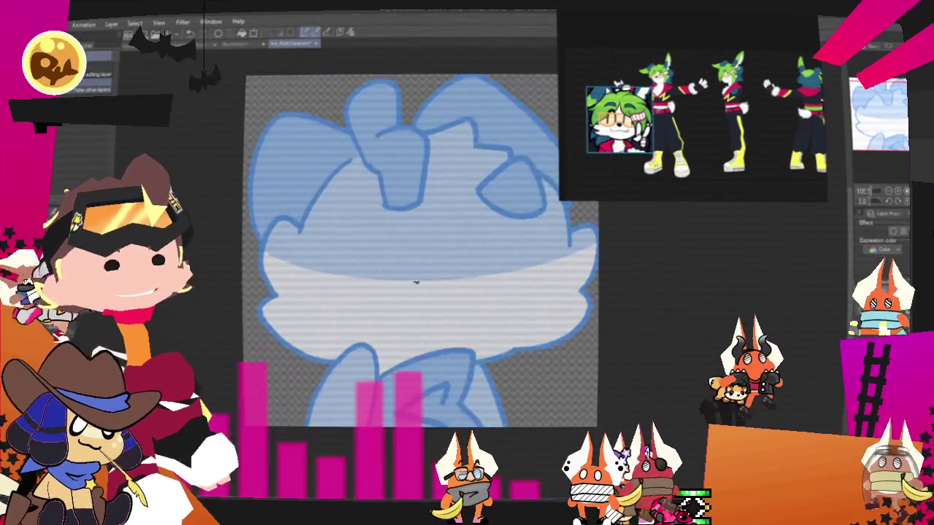
scroll(416, 267, "up", 2)
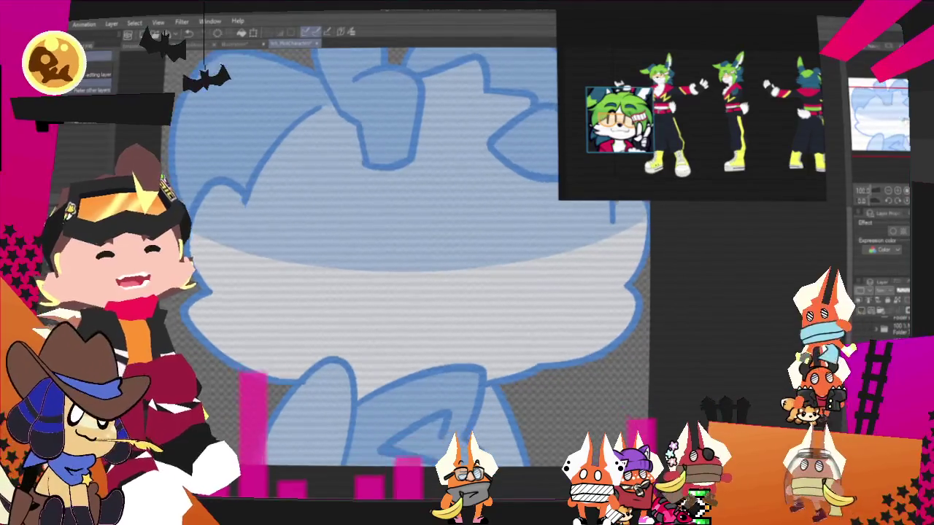
left_click_drag(402, 274, 428, 271)
Switch to the pen, lower the head in view, and undo a stray curved stroke.
key("p")
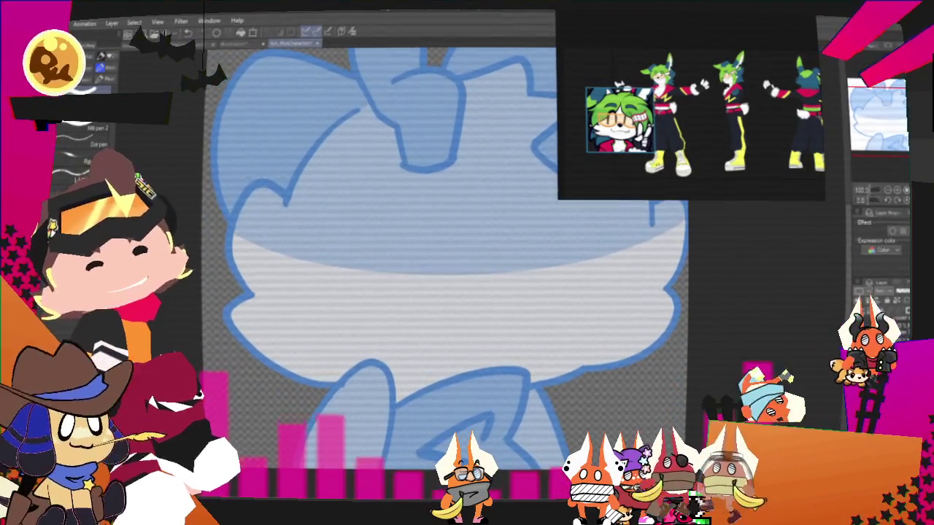
left_click_drag(768, 89, 769, 140)
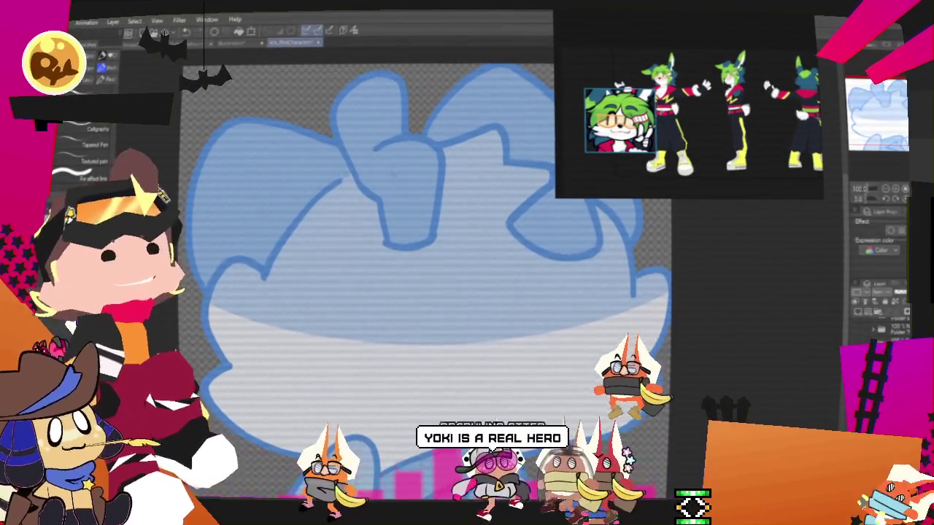
key("ctrl+z")
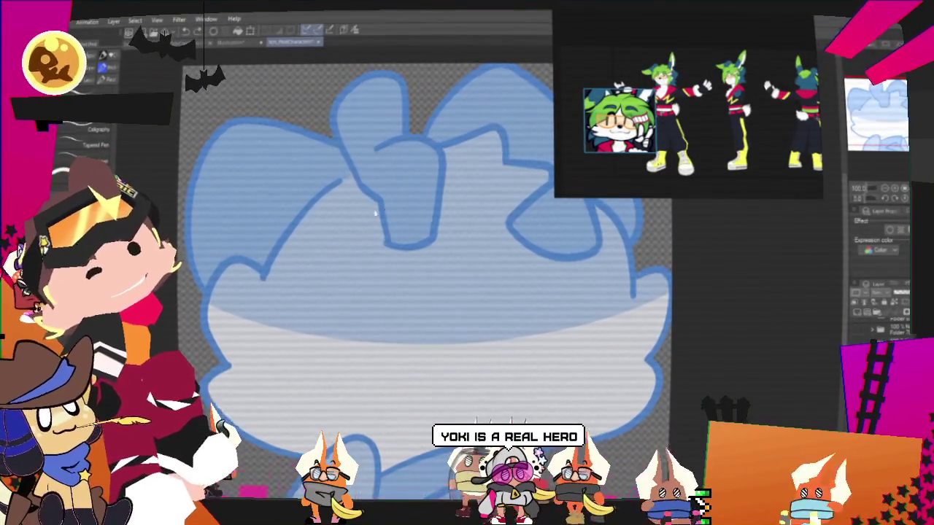
Ink the hair outline curves on the left and redo the strands at the hair's right edge.
key("ctrl+z")
left_click_drag(423, 172, 252, 342)
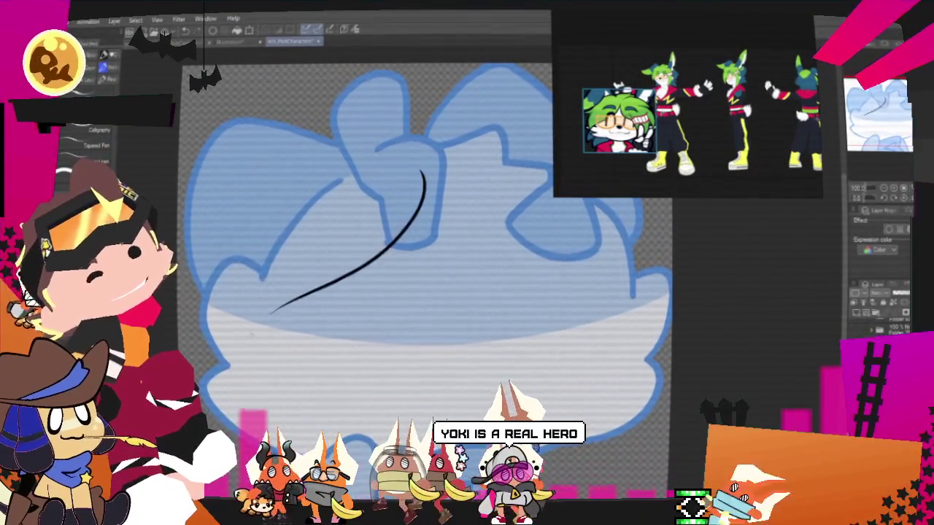
left_click_drag(226, 247, 246, 344)
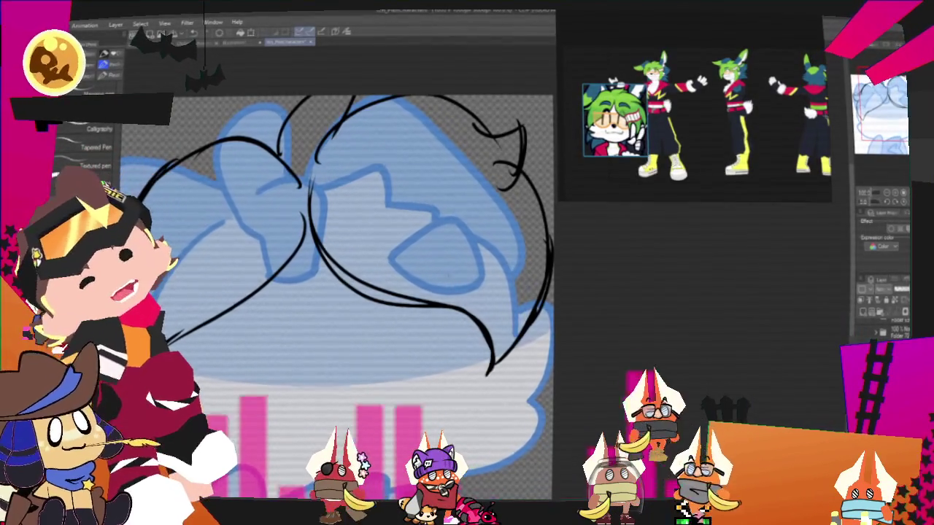
key("ctrl+z")
left_click_drag(423, 259, 419, 293)
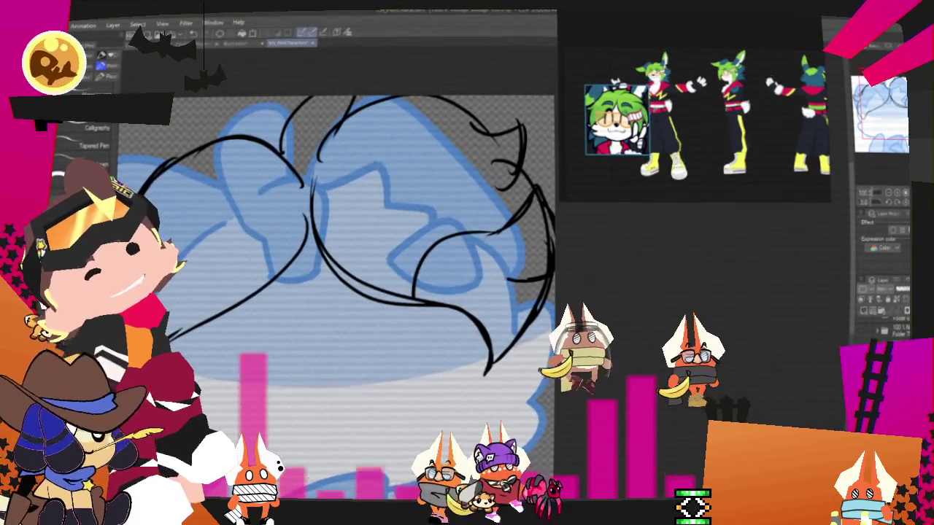
left_click_drag(495, 295, 464, 321)
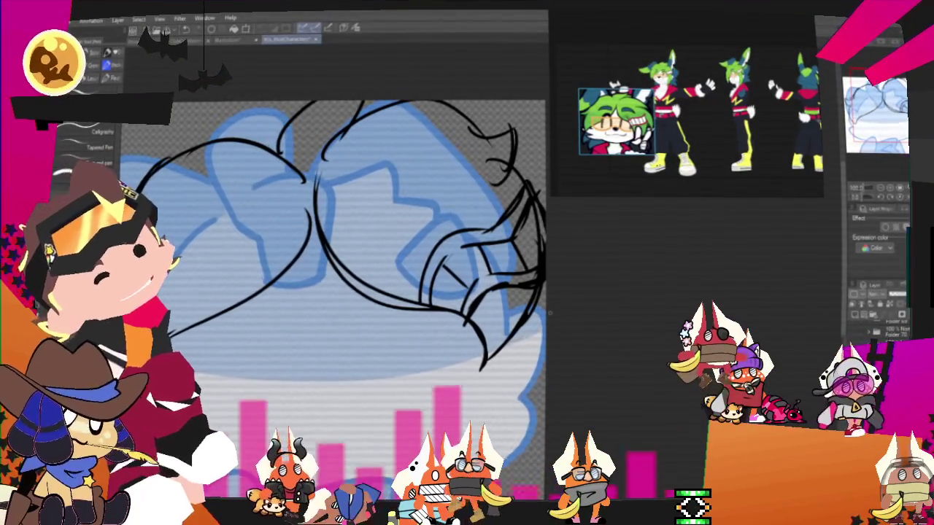
Lasso and delete the upper-right hair strokes, then clear the selection.
key("m")
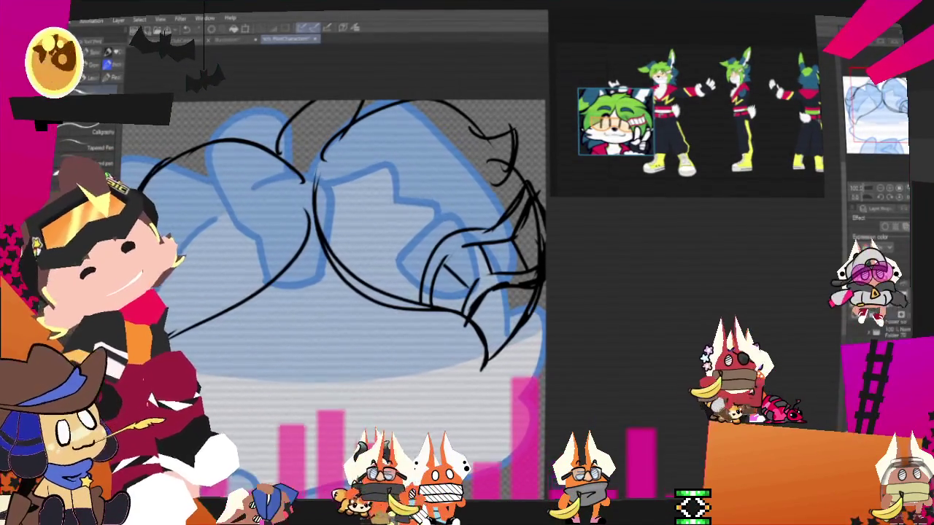
mouse_move(573, 272)
left_mouse_down()
mouse_move(583, 251)
mouse_move(440, 62)
left_mouse_up()
left_click_drag(416, 139, 422, 154)
key("Delete")
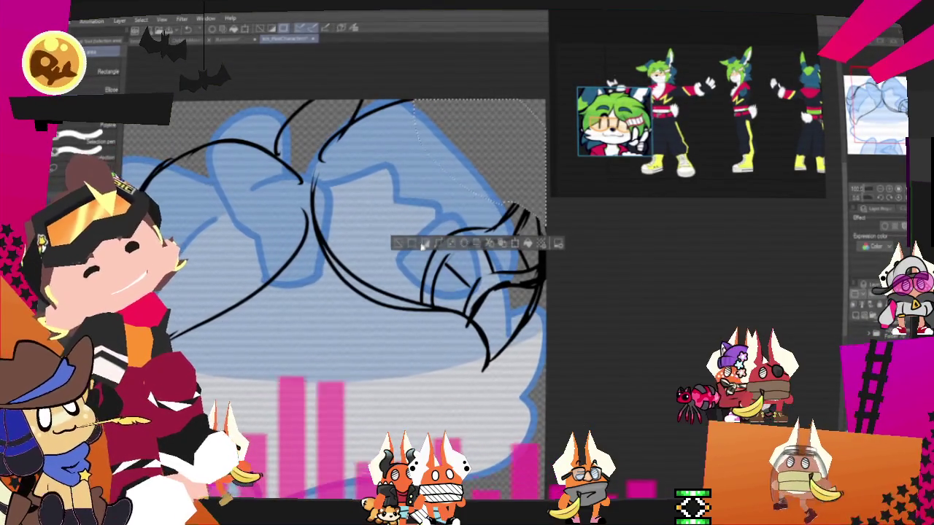
key("ctrl+d")
key("p")
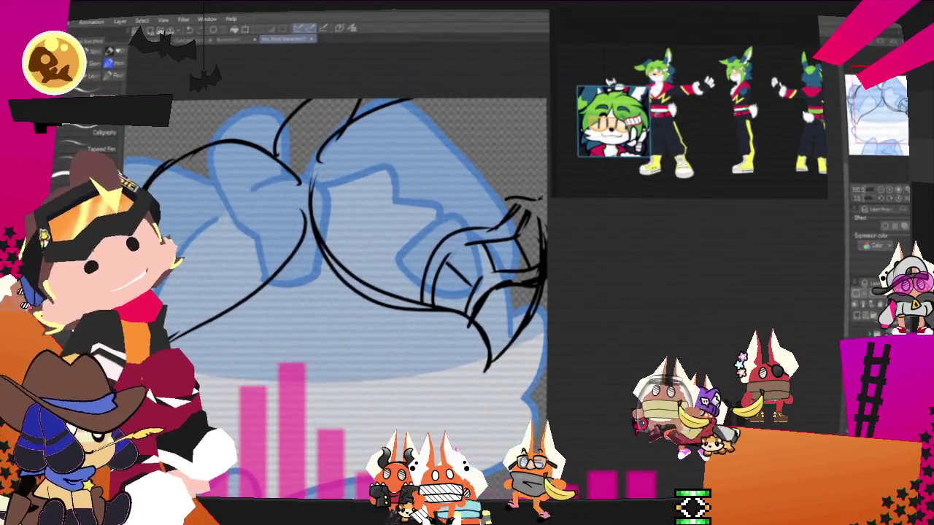
Redraw a strand curving up at the upper right, discarding a trial top-right stroke.
left_click_drag(456, 153, 500, 98)
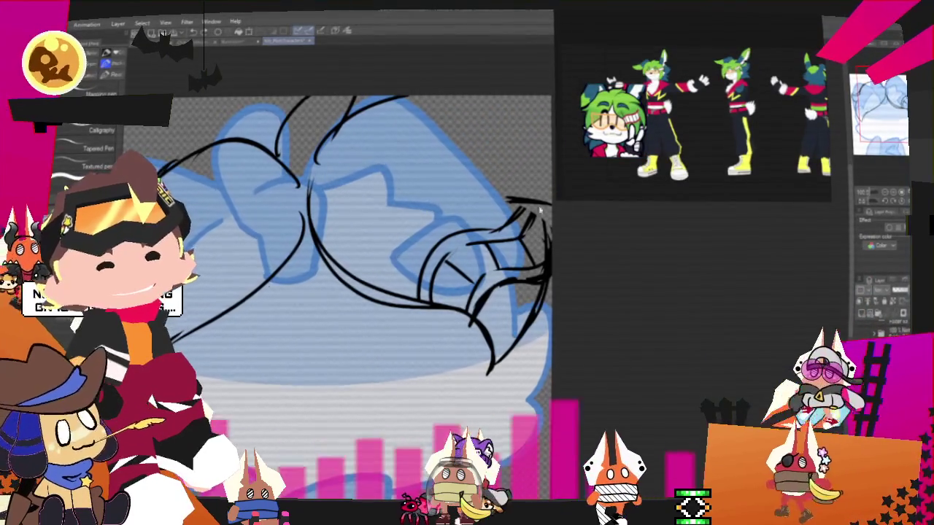
scroll(550, 172, "down", 1)
scroll(558, 158, "down", 1)
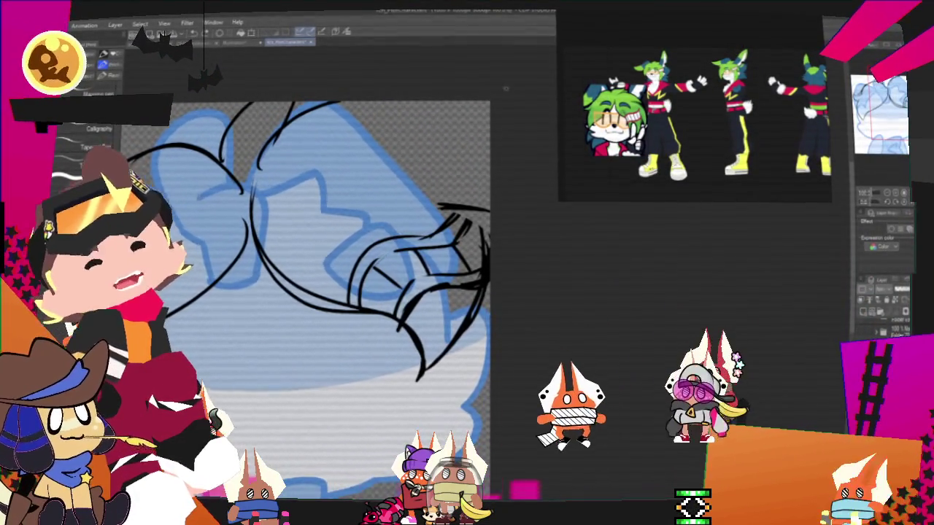
left_click_drag(405, 132, 480, 146)
key("ctrl+z")
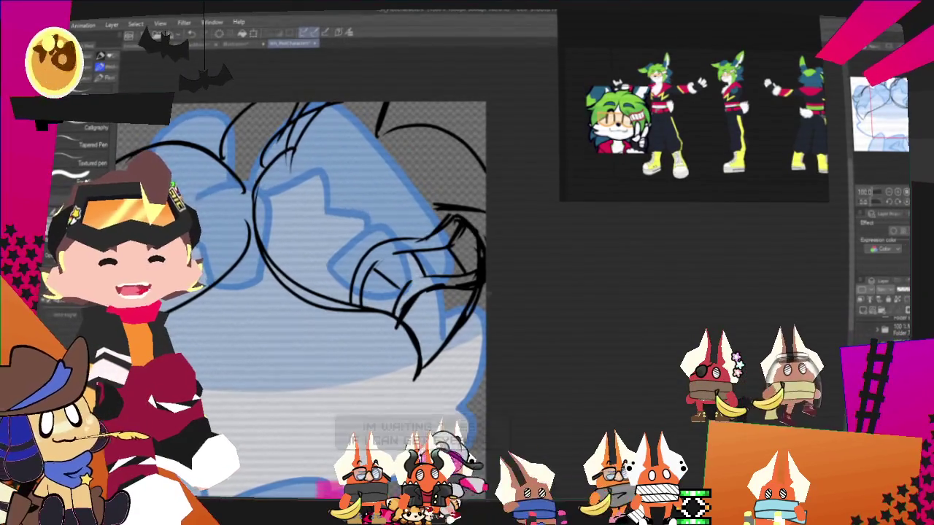
scroll(329, 255, "up", 1)
scroll(357, 291, "up", 1)
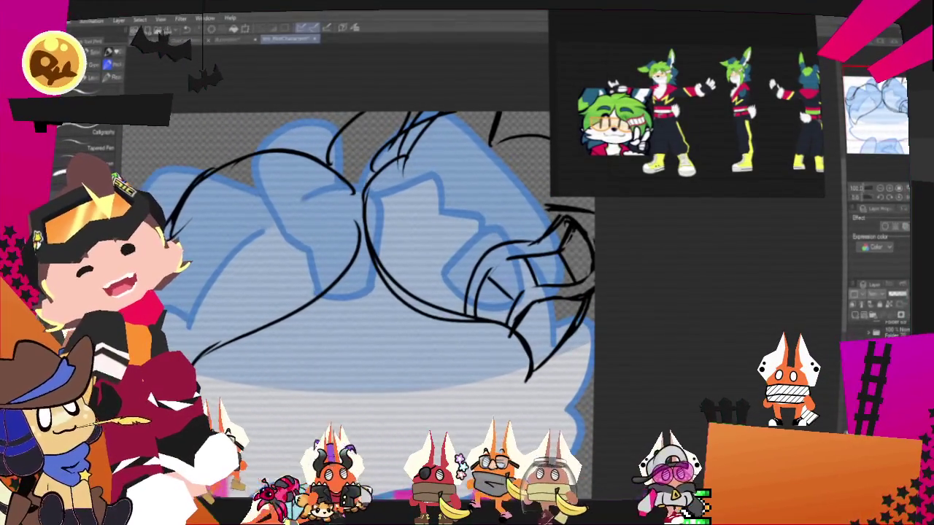
key("e")
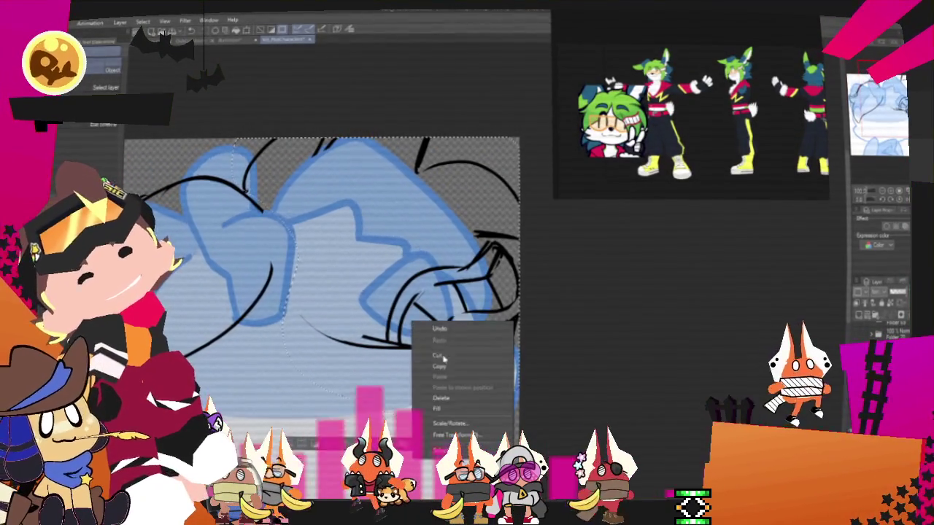
Scale and rotate the selected hair section to fit, then confirm.
left_click(449, 423)
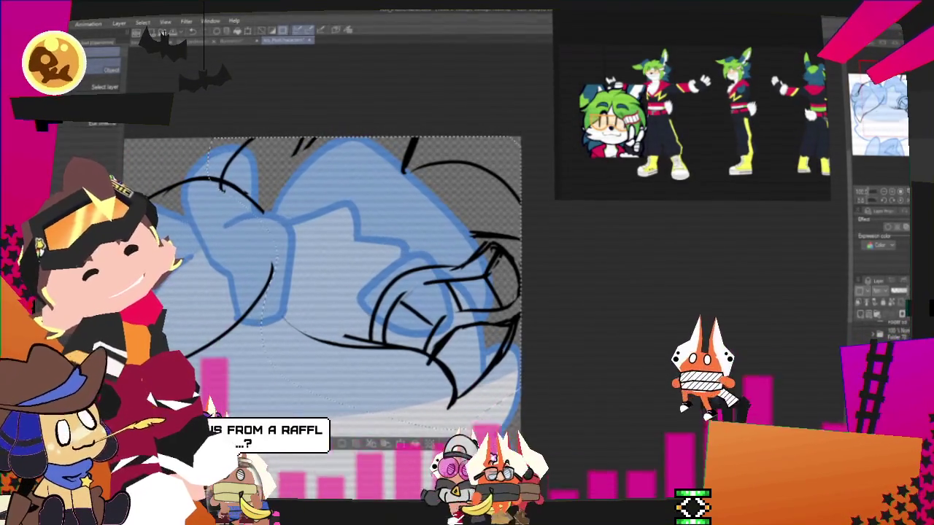
key("Return")
key("p")
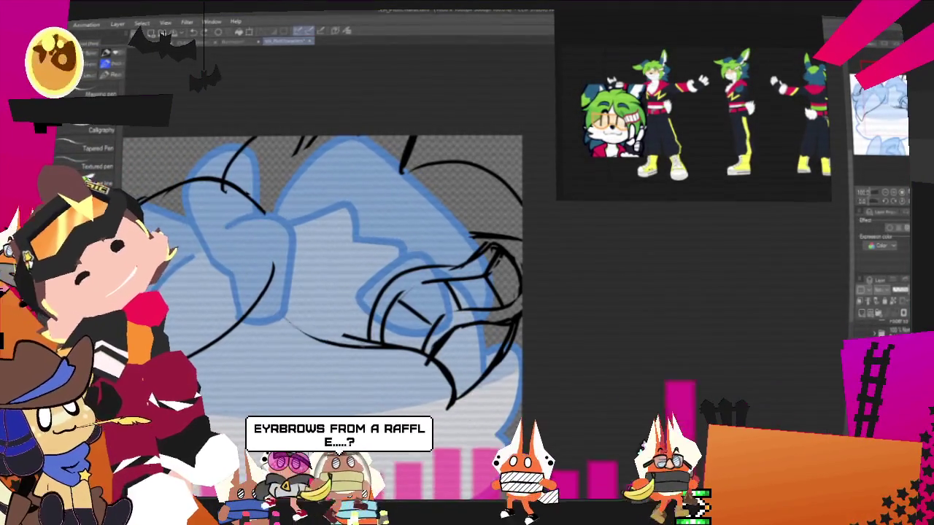
Draw a curved strand in the middle of the head and zoom in closer.
left_click_drag(247, 226, 280, 320)
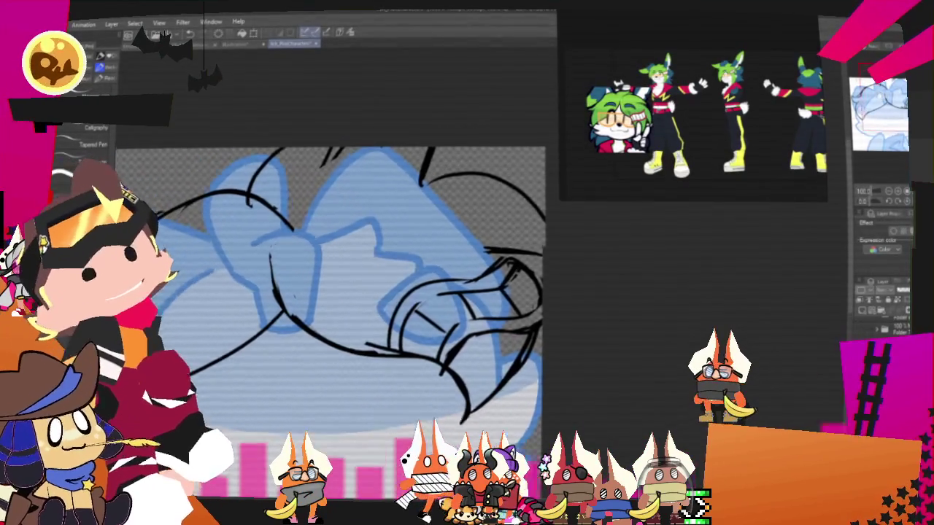
key("ctrl+plus")
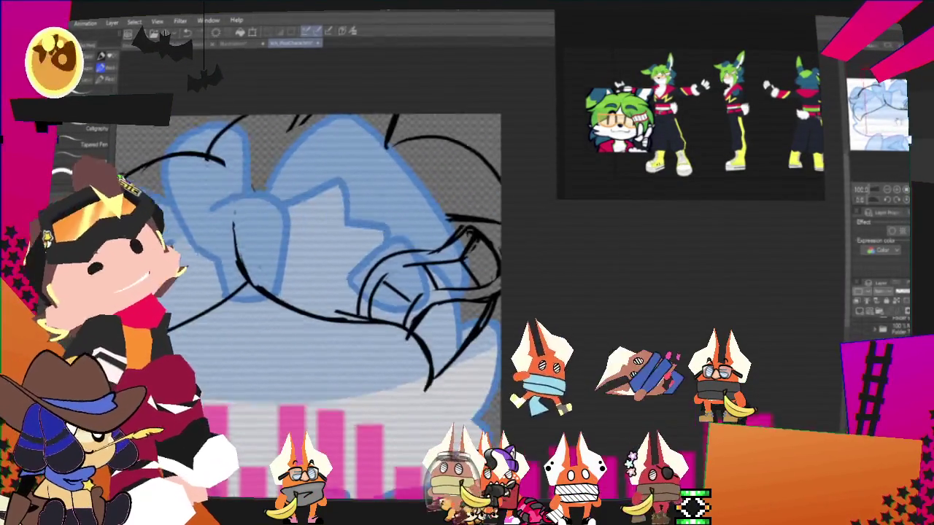
key("ctrl+plus")
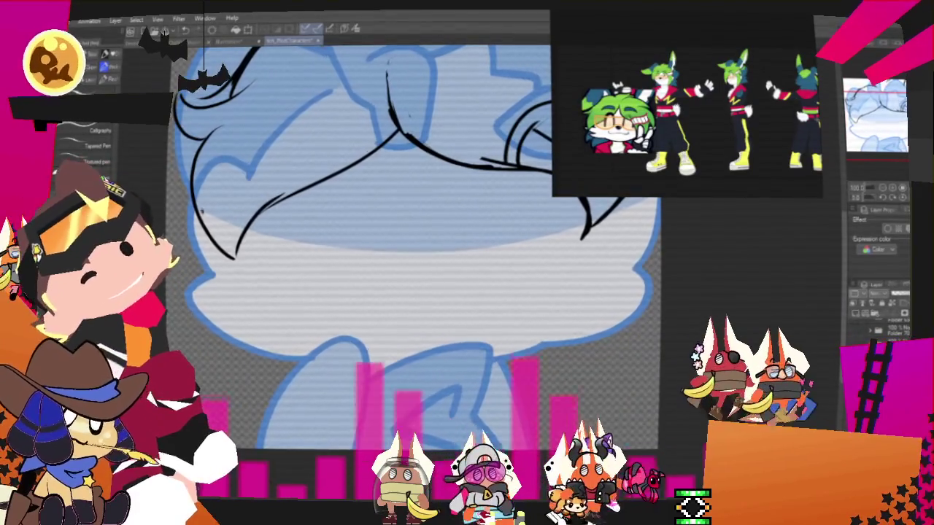
Draw a hair strand over the left of the face and extend it rightward.
mouse_move(186, 208)
left_mouse_down()
mouse_move(247, 301)
mouse_move(296, 347)
left_mouse_up()
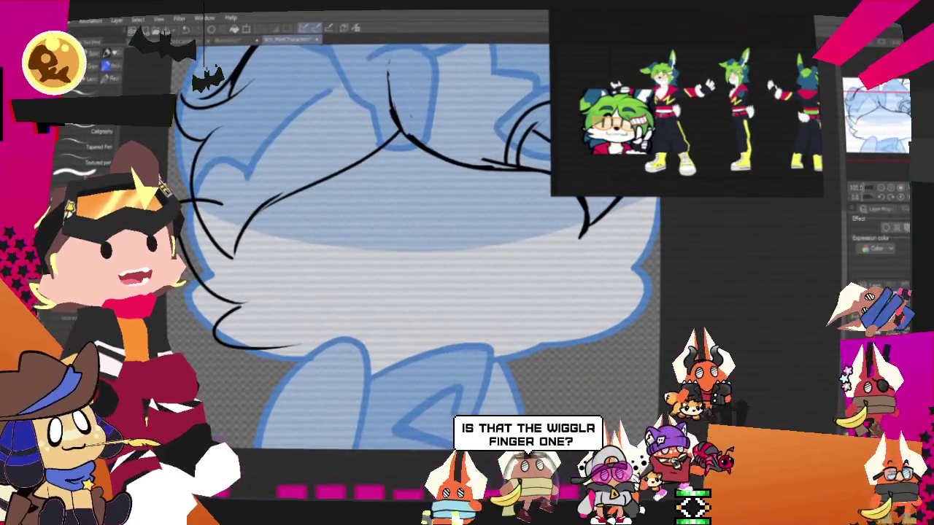
left_click_drag(215, 349, 332, 350)
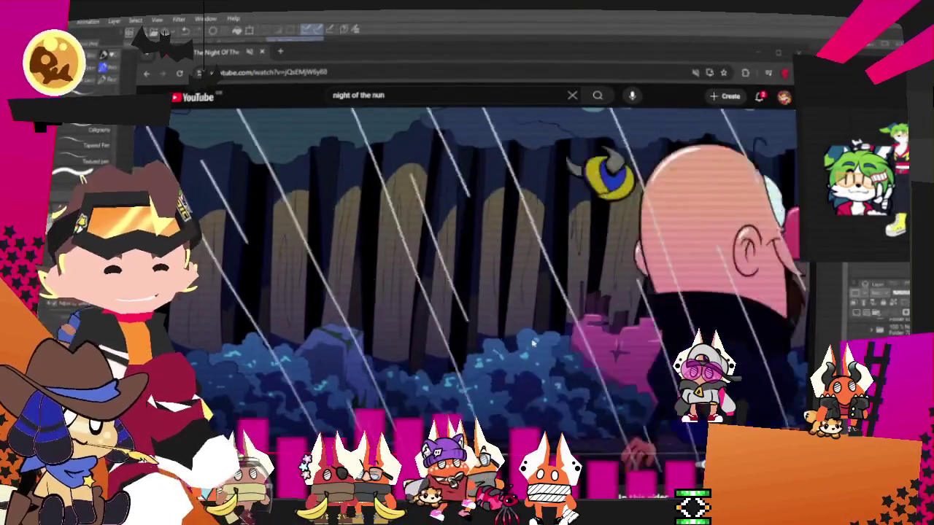
Pause the YouTube video and Alt+Tab back to Clip Studio Paint.
left_click(437, 115)
key("alt+Tab")
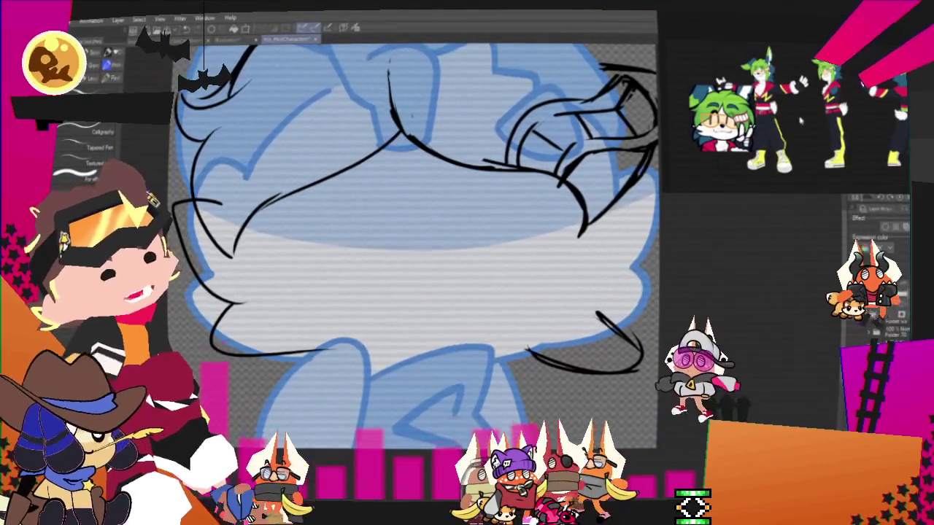
Redraw the lower-right curve, the lower-face line and a short stroke at the face's right edge.
key("ctrl+minus")
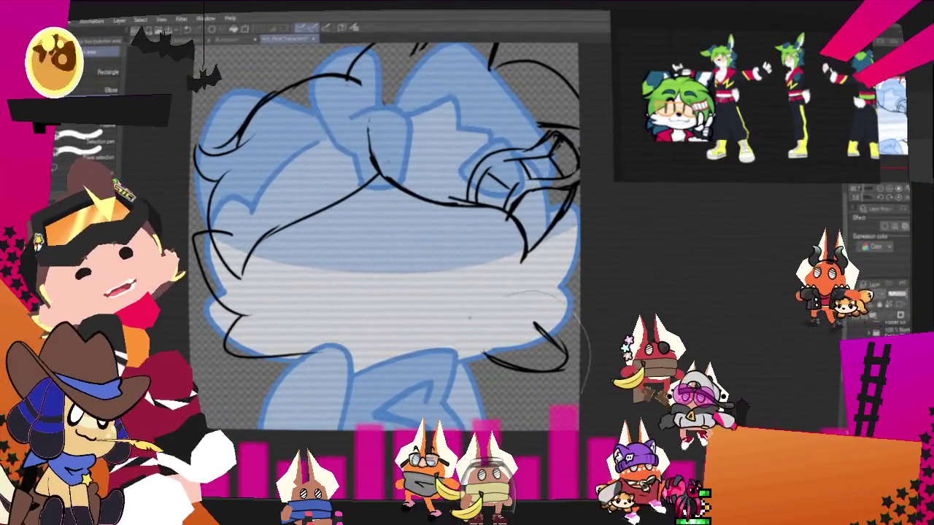
key("ctrl+z")
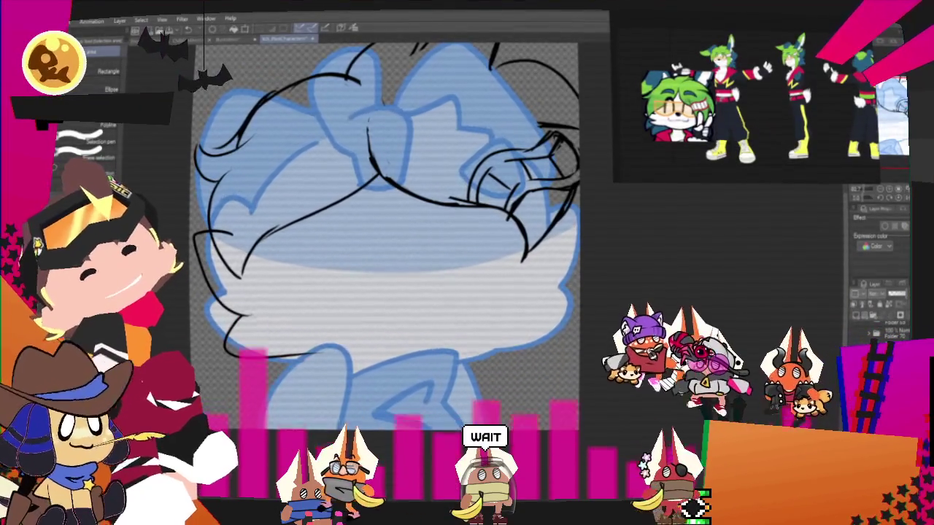
key("p")
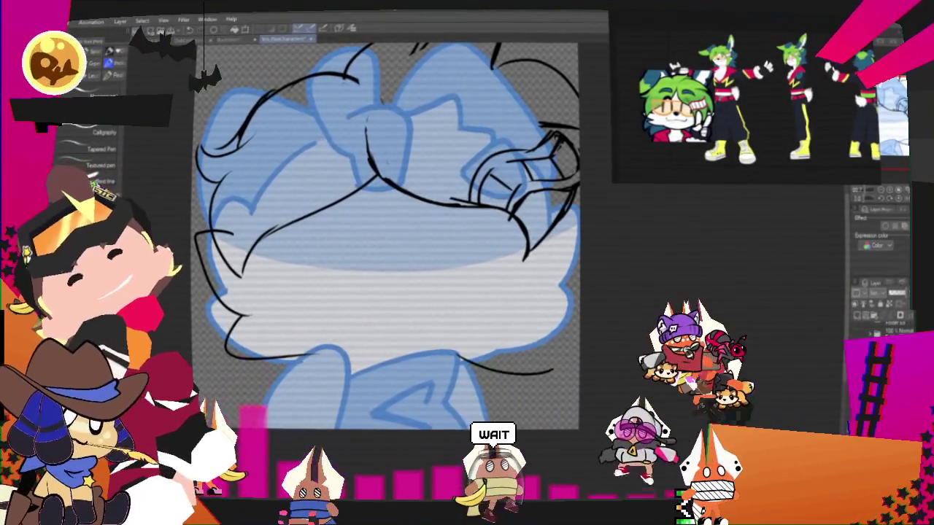
key("ctrl+z")
left_click_drag(534, 328, 548, 365)
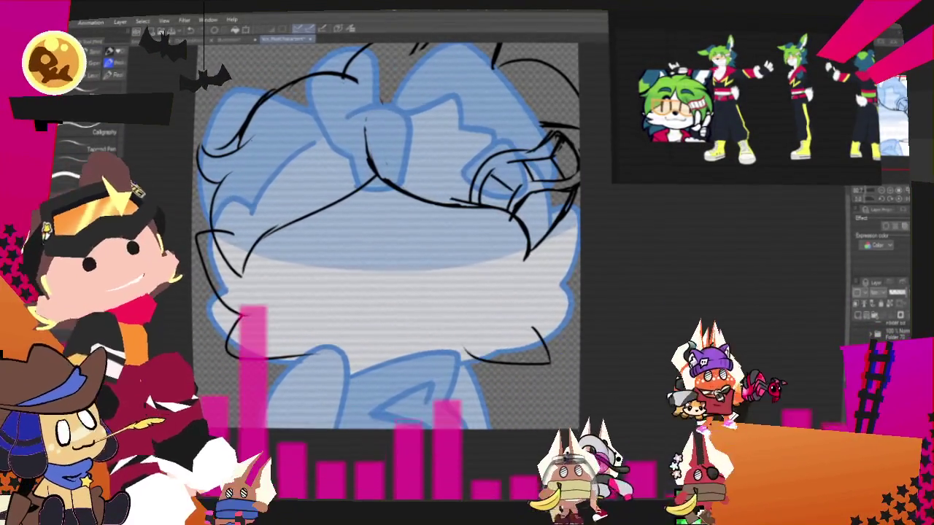
left_click_drag(459, 352, 550, 363)
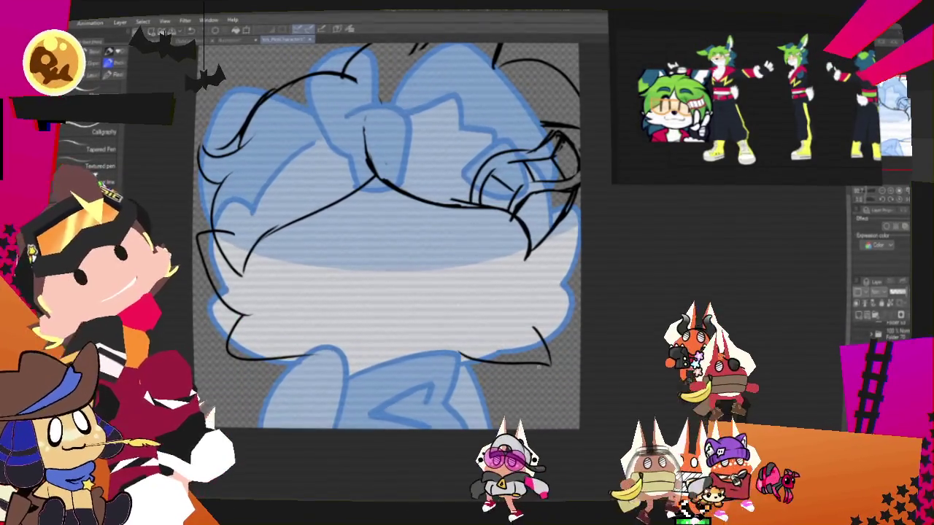
left_click_drag(541, 305, 580, 286)
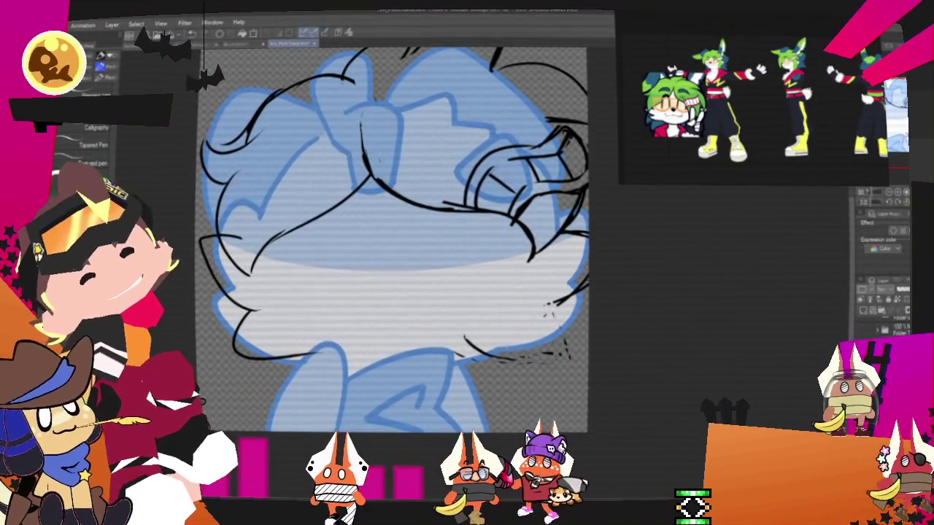
Delete the stray strokes through a selection and draw a new line along the chin.
key("m")
key("Delete")
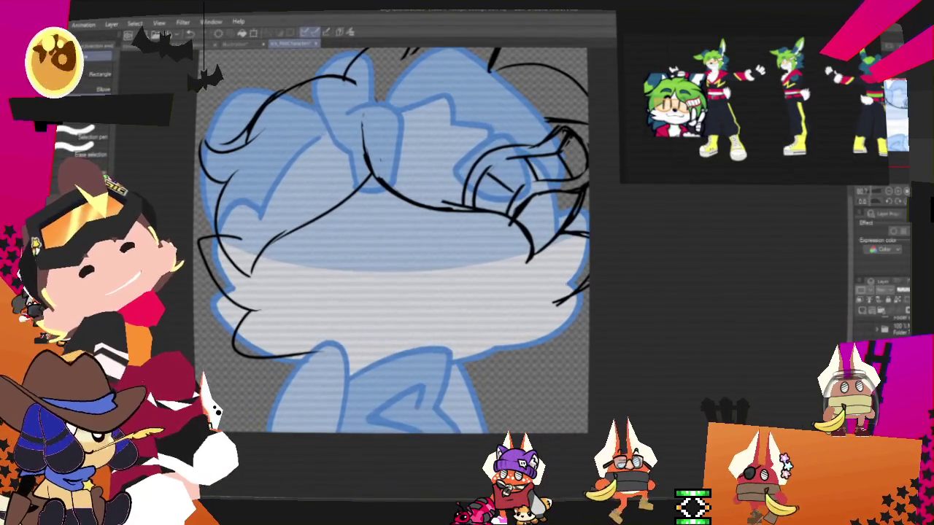
key("p")
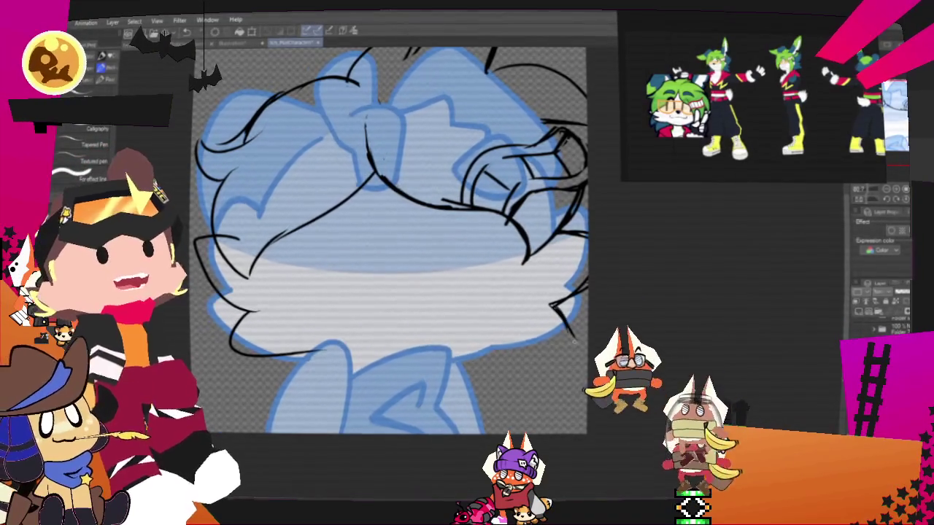
left_click_drag(454, 336, 572, 348)
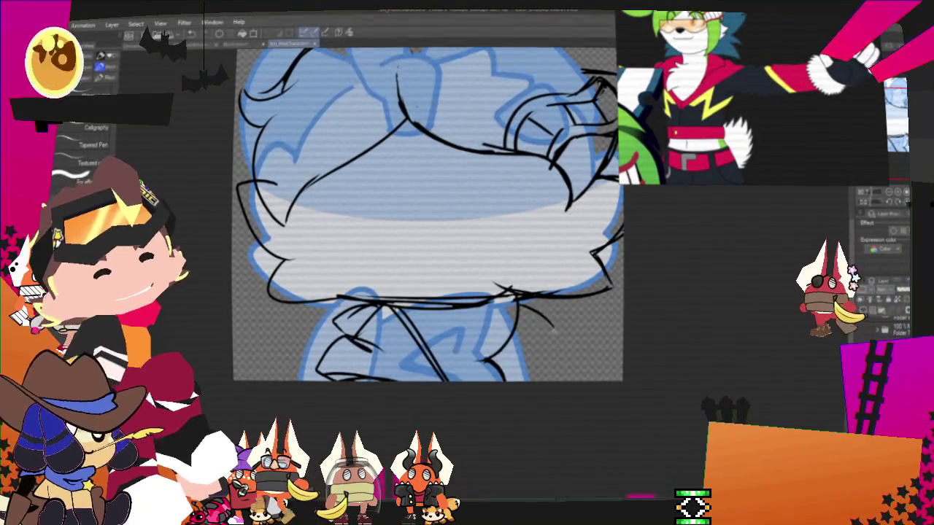
Redraw the curved cheek stroke with hatching near the cheek.
left_click_drag(519, 305, 538, 344)
key("ctrl+z")
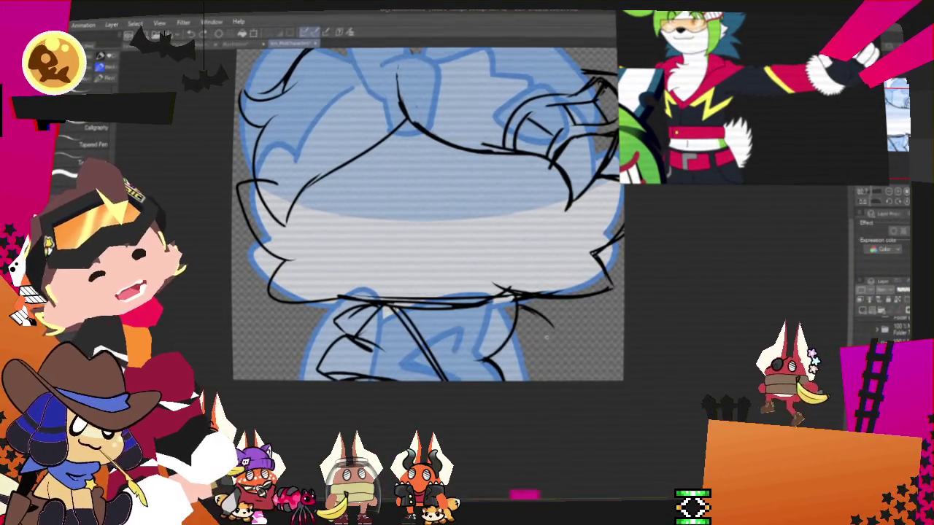
left_click_drag(517, 306, 549, 341)
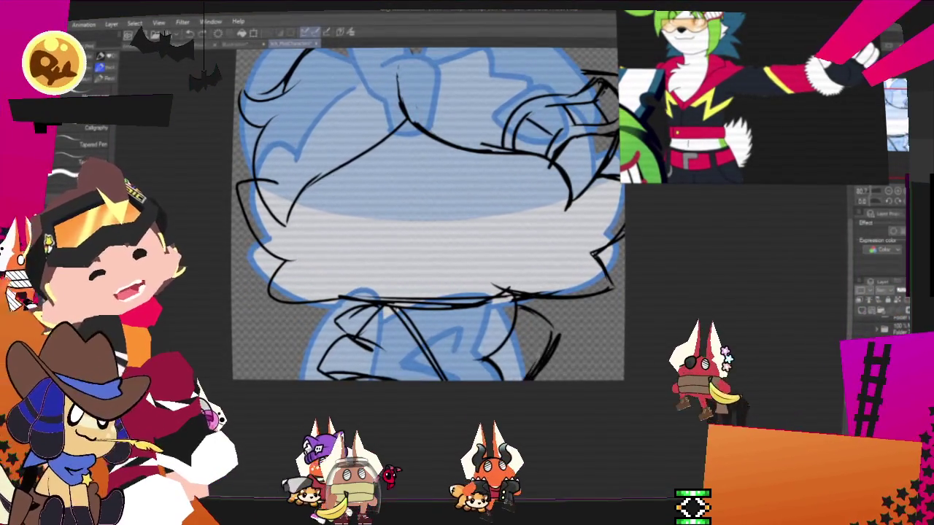
left_click_drag(518, 305, 559, 350)
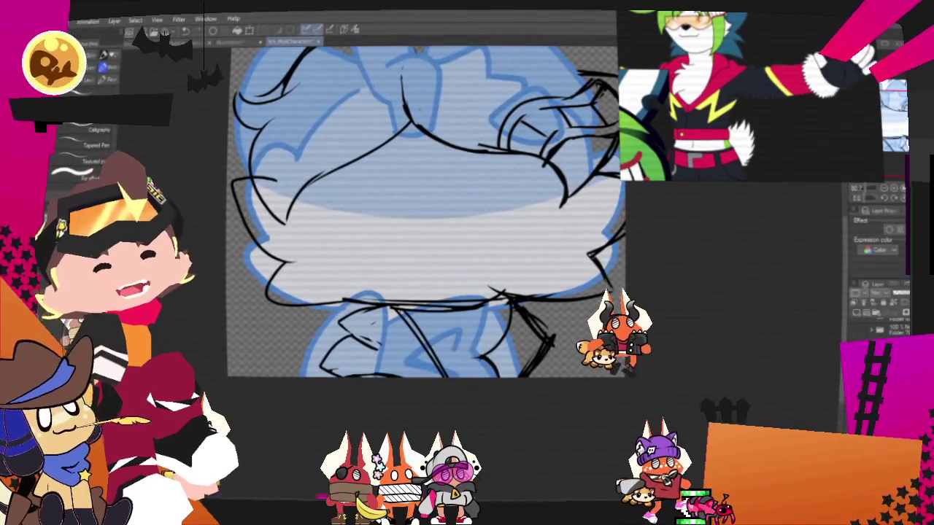
mouse_move(423, 211)
left_mouse_down()
mouse_move(366, 259)
mouse_move(397, 244)
left_mouse_up()
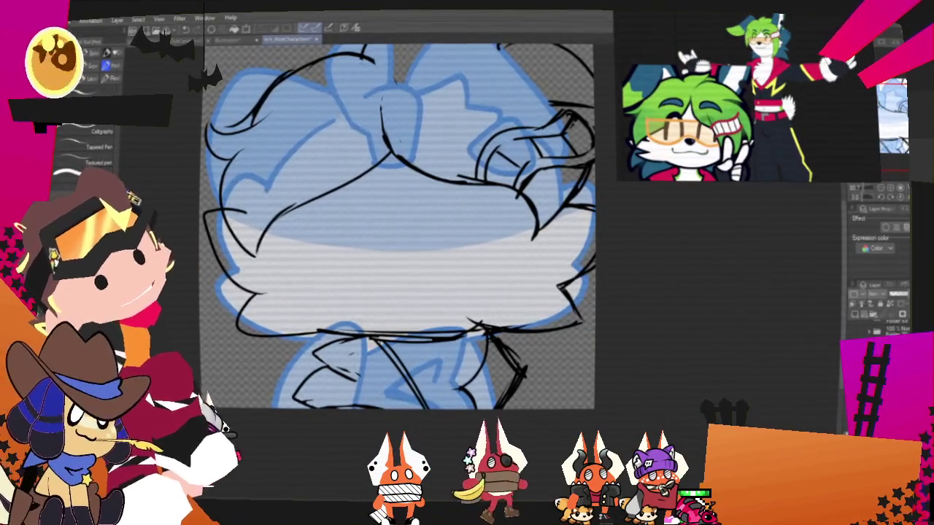
left_click_drag(398, 227, 358, 241)
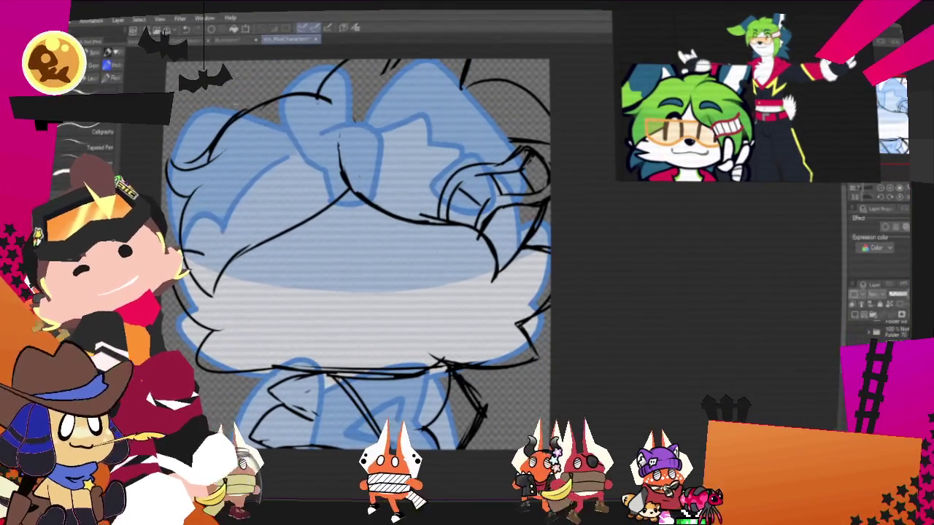
Free Transform the right hair, stretching it downward and outward to fit the head.
key("m")
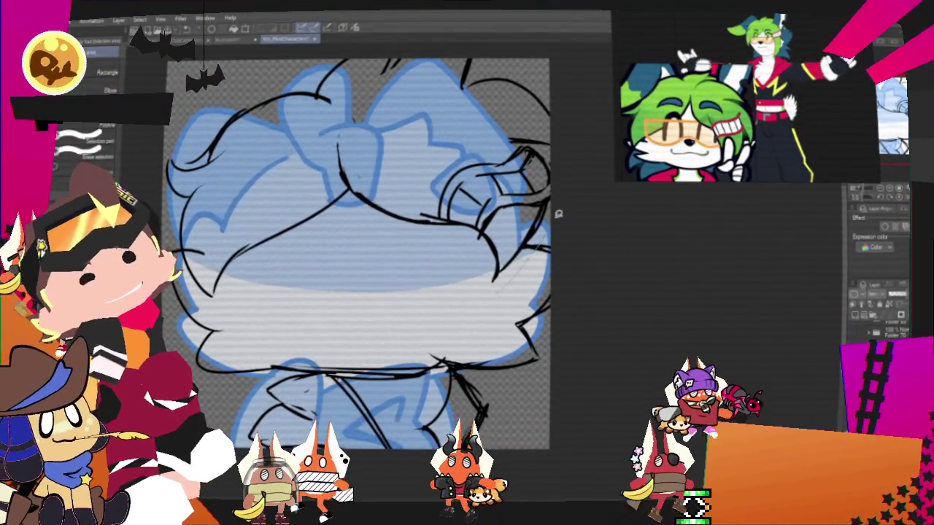
left_click_drag(358, 145, 551, 299)
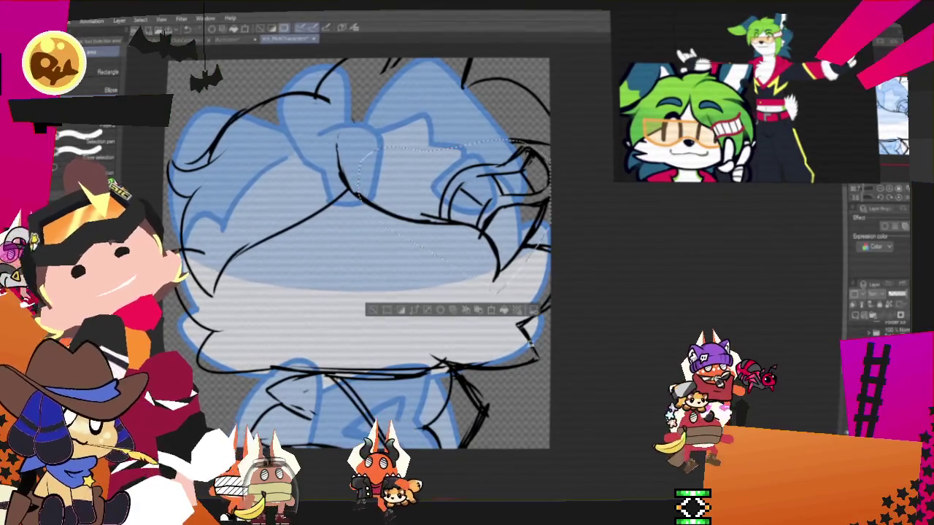
right_click(513, 245)
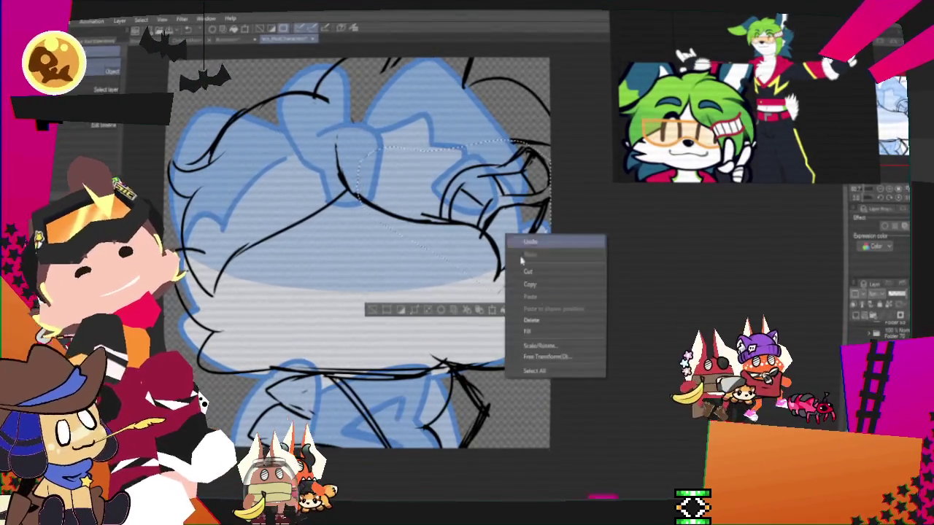
left_click(548, 356)
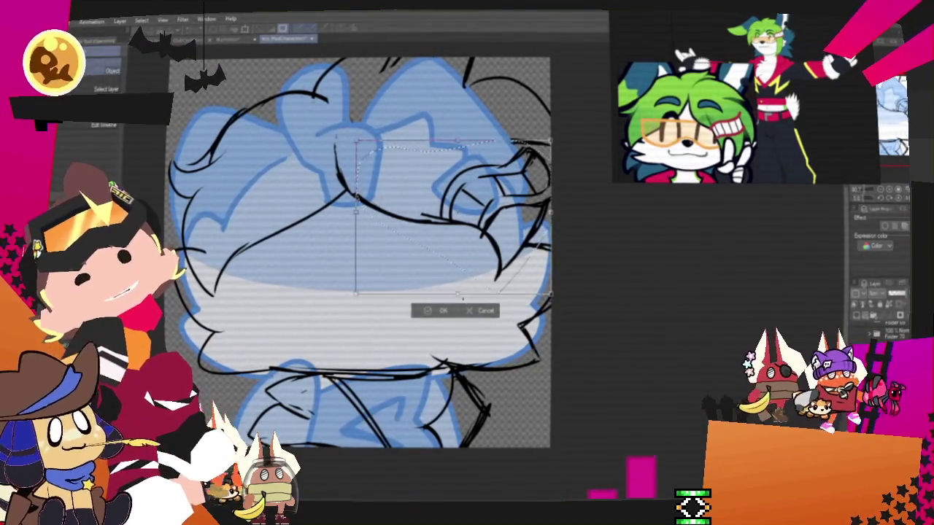
left_click_drag(459, 296, 459, 358)
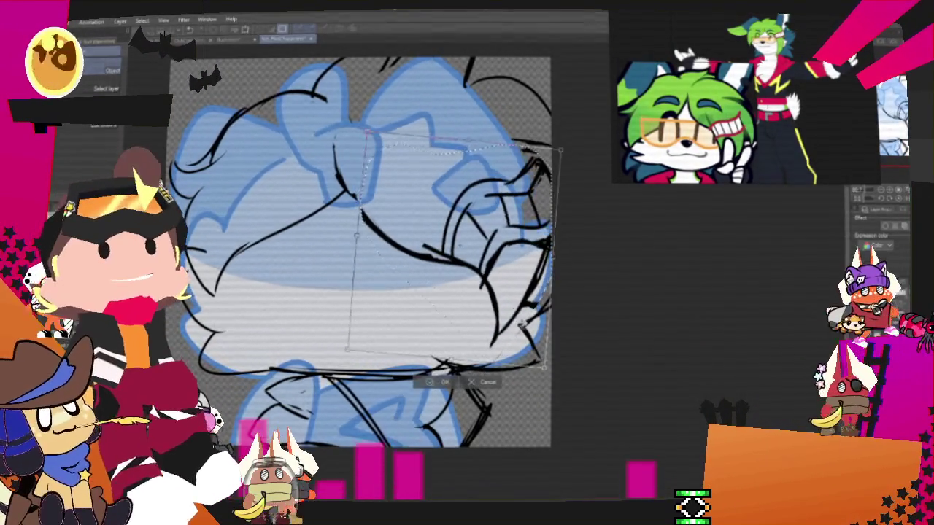
left_click_drag(553, 285, 561, 286)
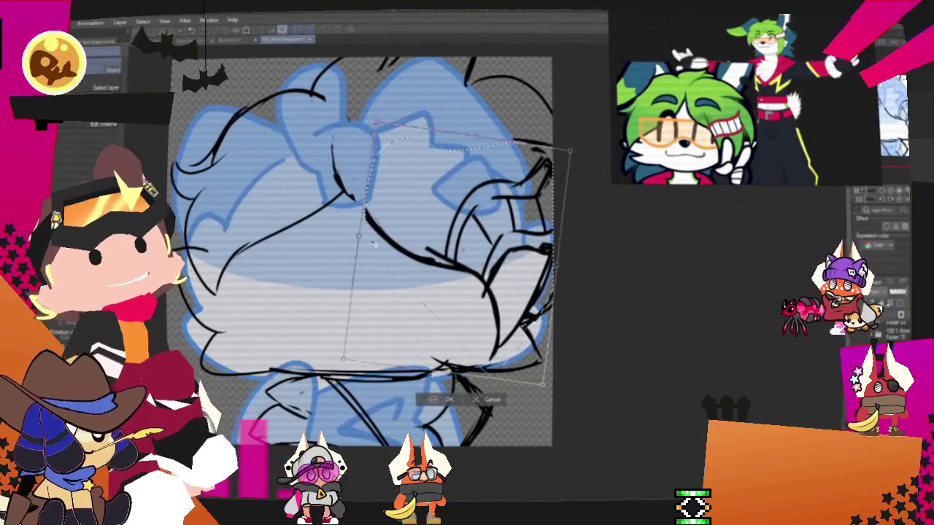
left_click_drag(555, 267, 563, 242)
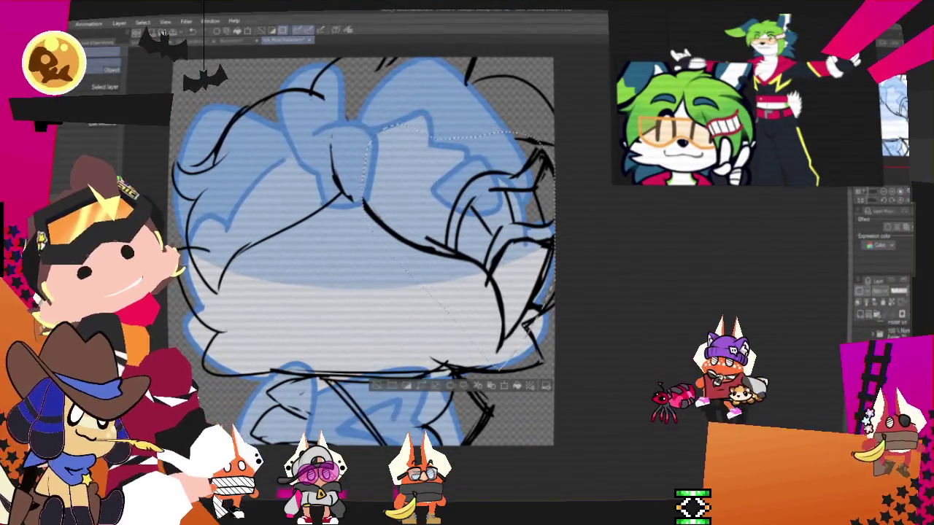
key("Return")
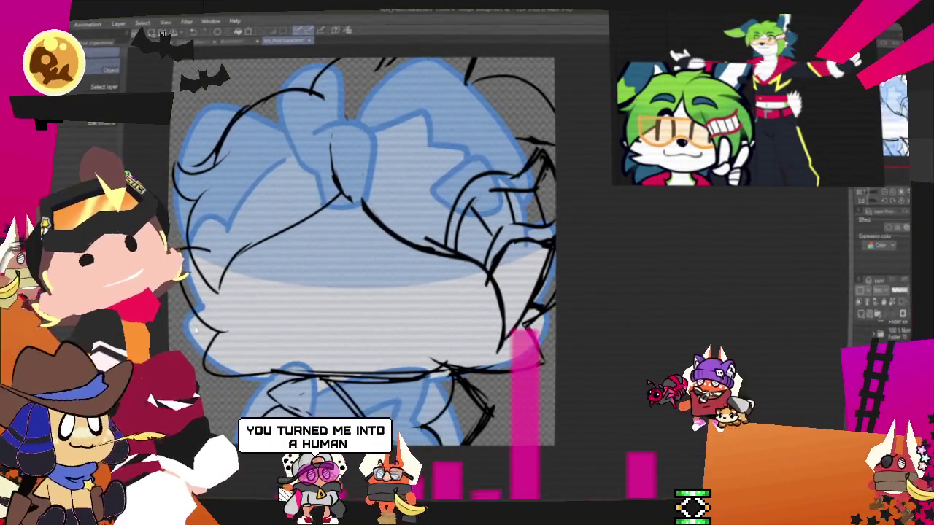
Free Transform the hair's far right side again, then deselect and return to the pen.
key("m")
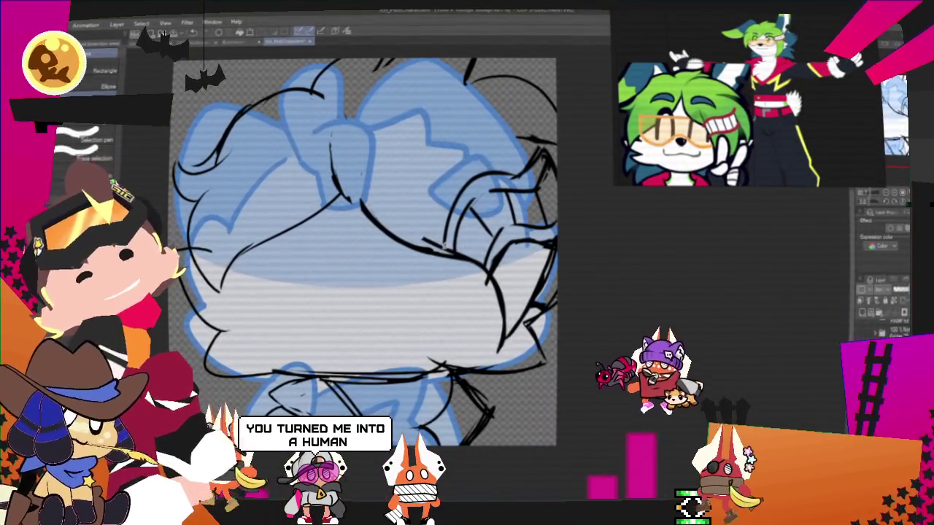
left_click_drag(511, 146, 580, 241)
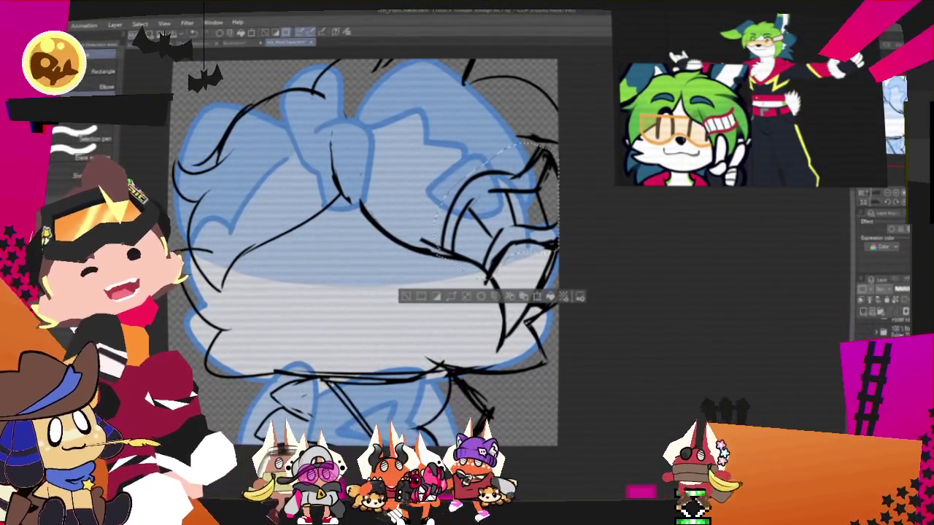
key("o")
right_click(505, 229)
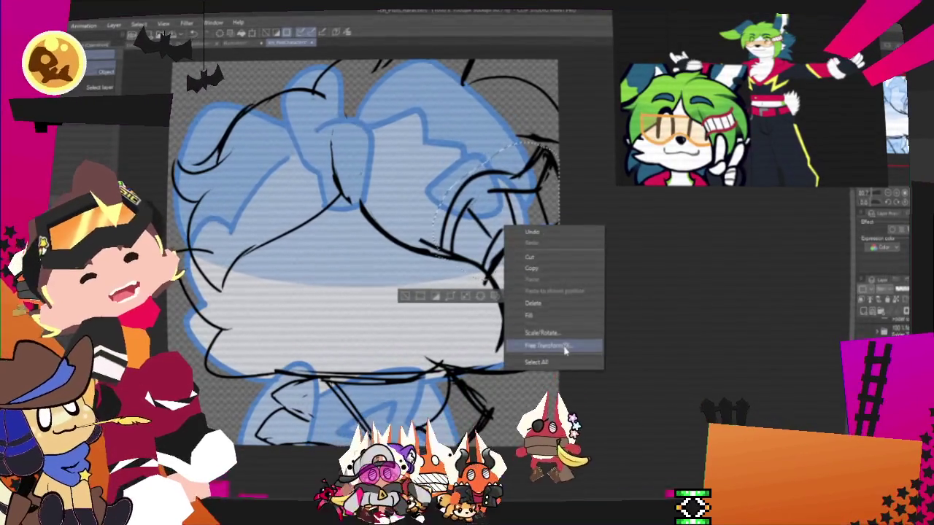
left_click(566, 346)
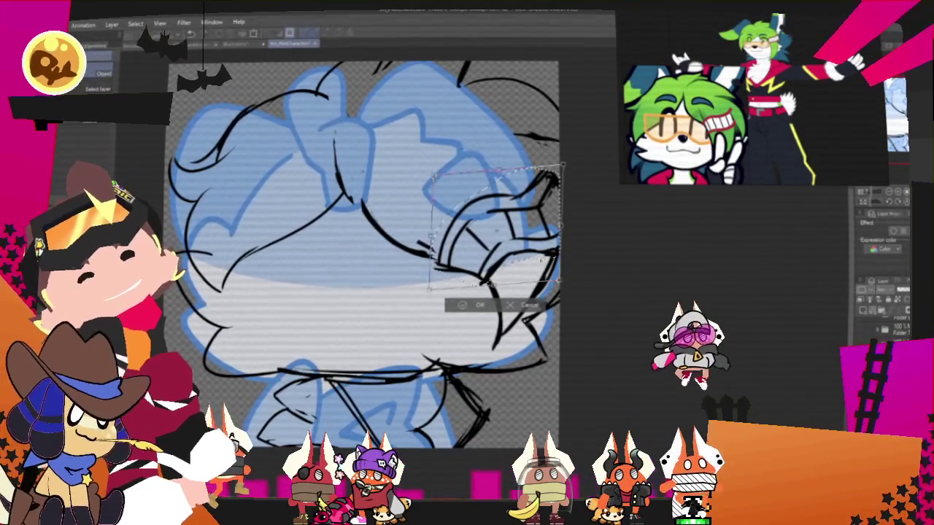
key("Return")
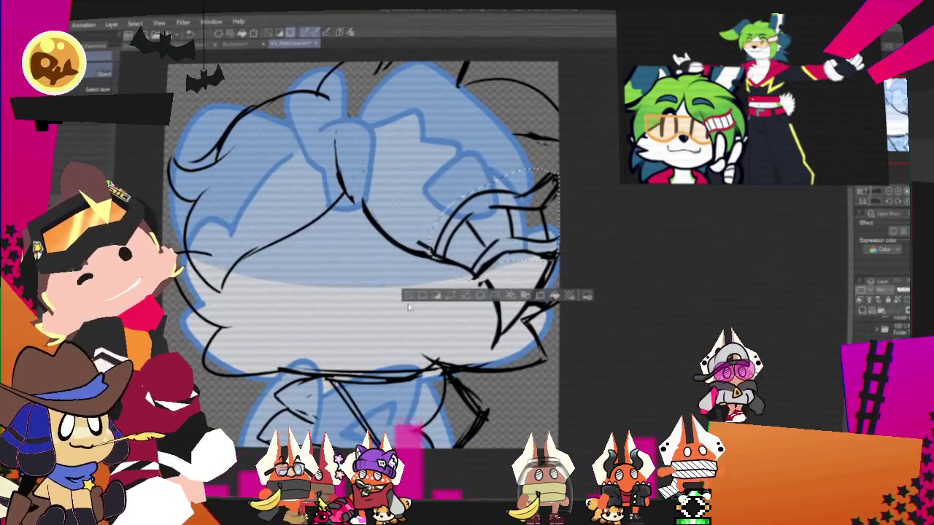
key("ctrl+d")
key("p")
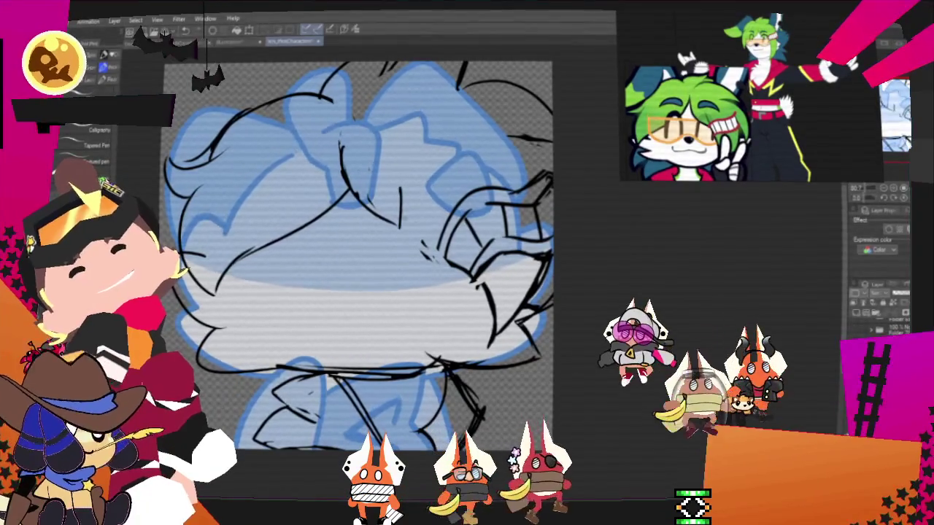
Add a thin vertical hair stroke, recentre the view, and turn on Layer Color for the sketch layer.
left_click_drag(400, 188, 402, 226)
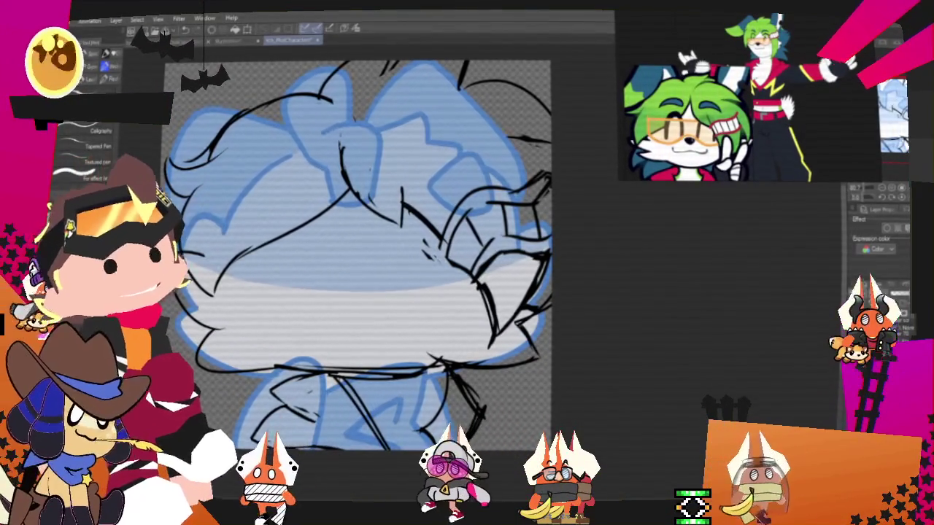
mouse_move(358, 256)
left_mouse_down()
mouse_move(370, 299)
mouse_move(418, 296)
mouse_move(384, 329)
mouse_move(444, 265)
left_mouse_up()
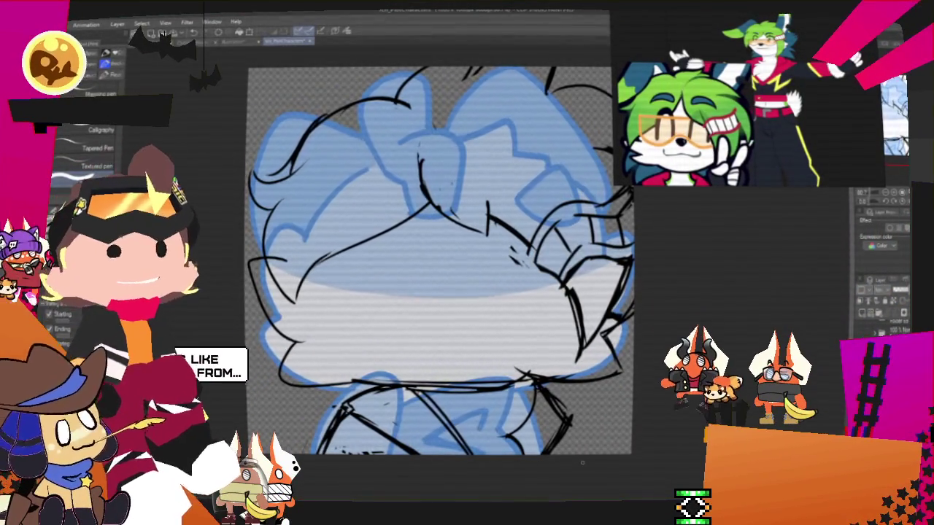
key("ctrl+minus")
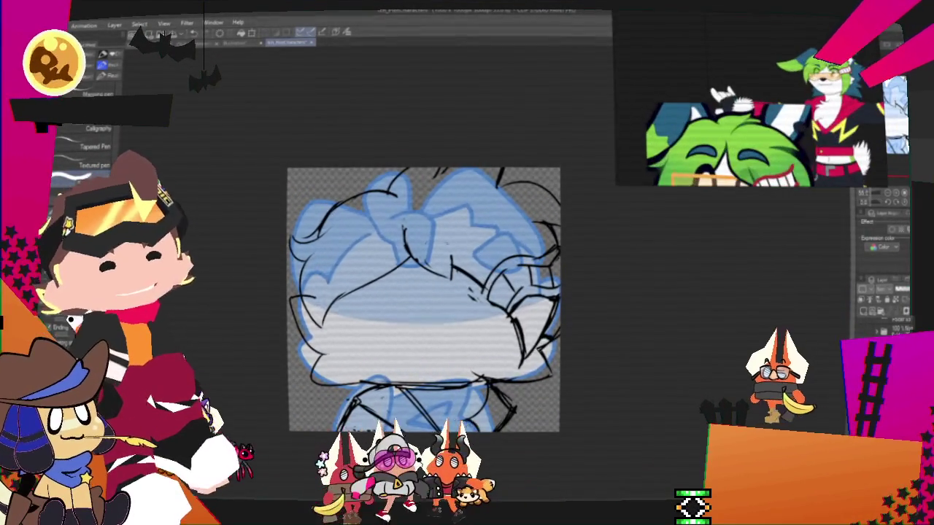
key("ctrl+plus")
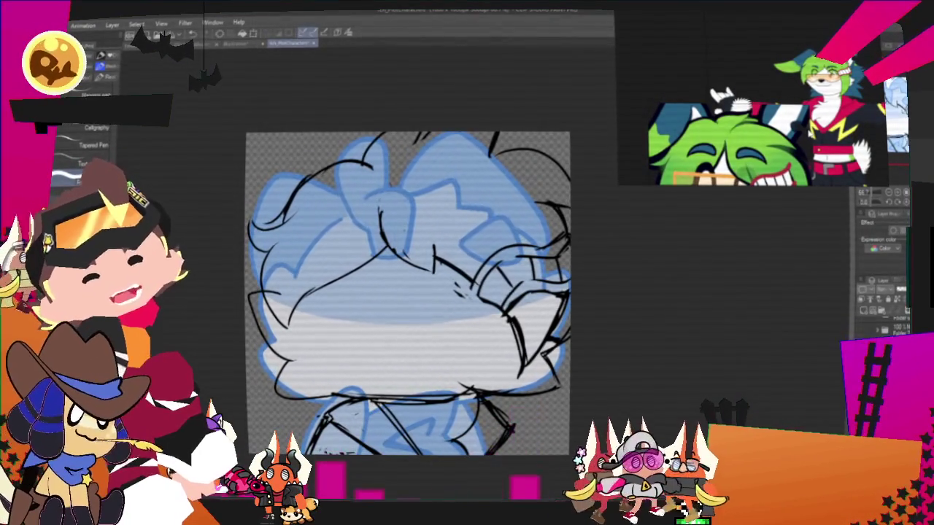
left_click(885, 289)
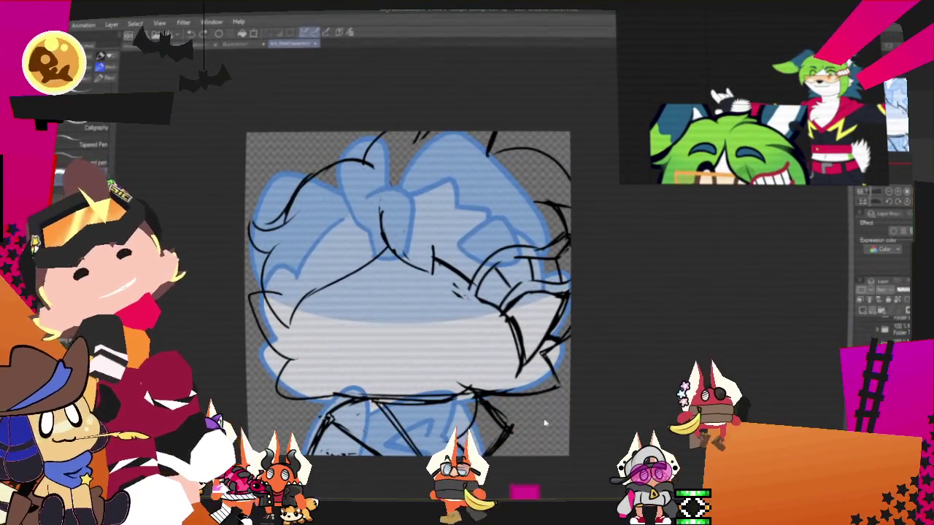
key("ctrl+t")
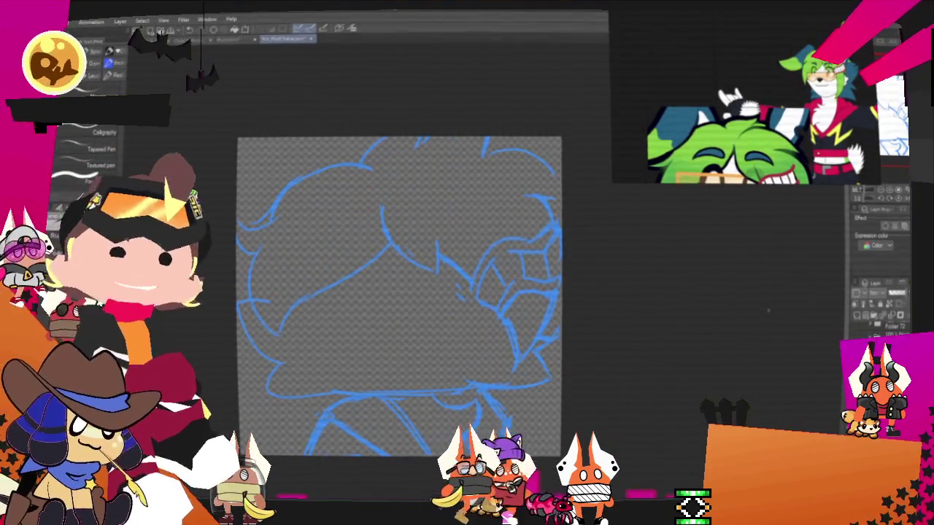
Ink a curved left hair line and extend the bottom hair line to the right.
scroll(87, 138, "down", 2)
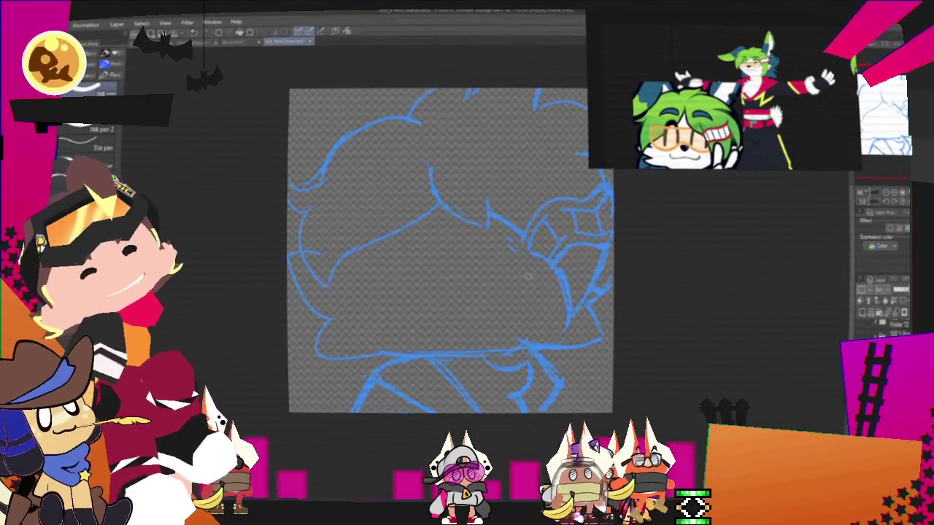
mouse_move(322, 255)
left_mouse_down()
mouse_move(302, 256)
mouse_move(346, 315)
left_mouse_up()
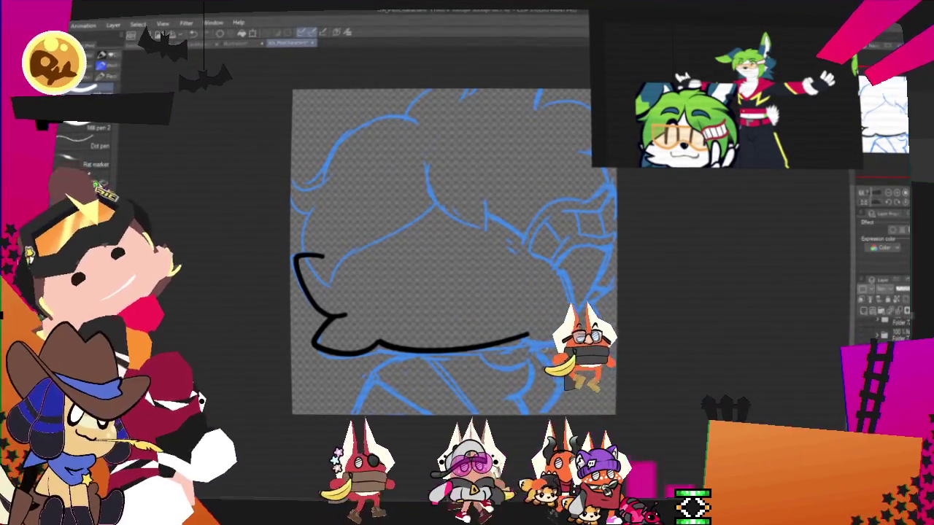
key("ctrl+z")
key("ctrl+y")
key("ctrl+z")
key("ctrl+y")
key("ctrl+z")
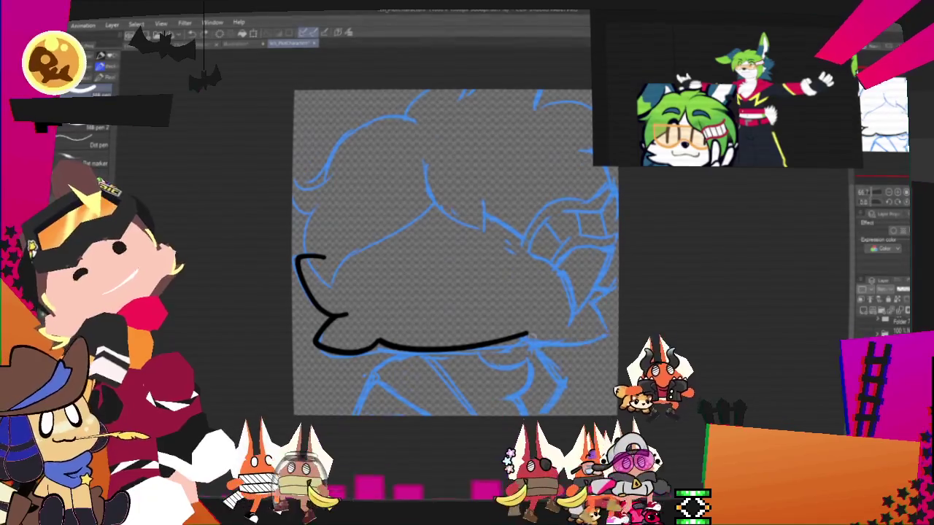
key("ctrl+y")
key("ctrl+z")
key("ctrl+y")
key("ctrl+z")
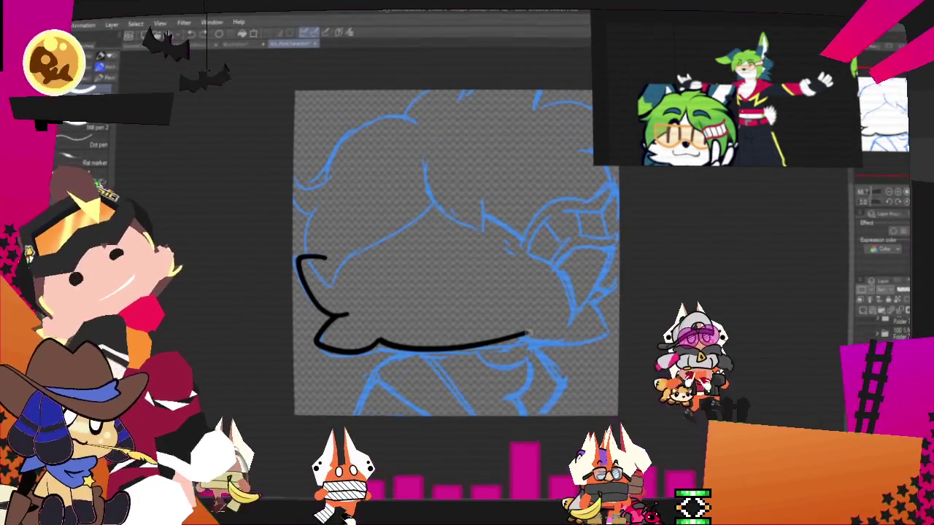
left_click_drag(528, 334, 619, 260)
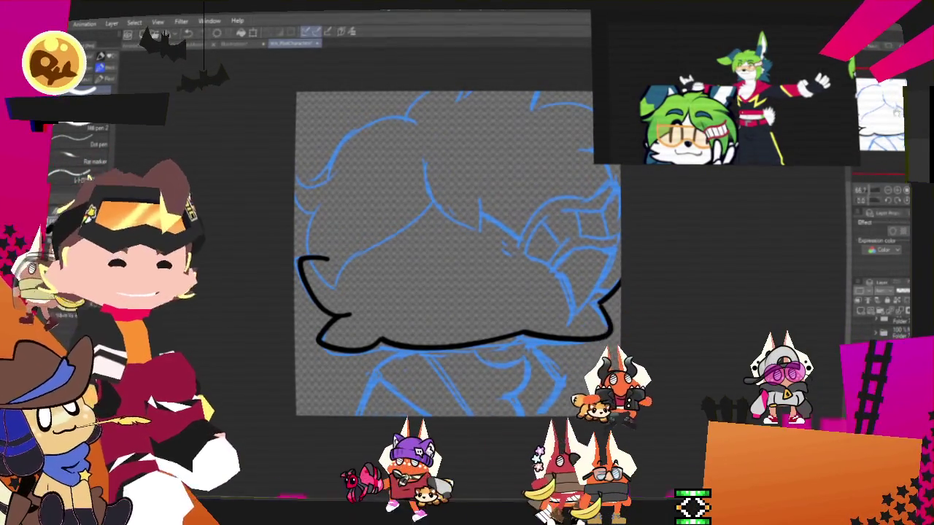
Ink the body and collar lines below the head, including the lower-right contour.
left_click_drag(458, 253, 495, 234)
mouse_move(525, 336)
left_mouse_down()
mouse_move(533, 323)
mouse_move(573, 343)
left_mouse_up()
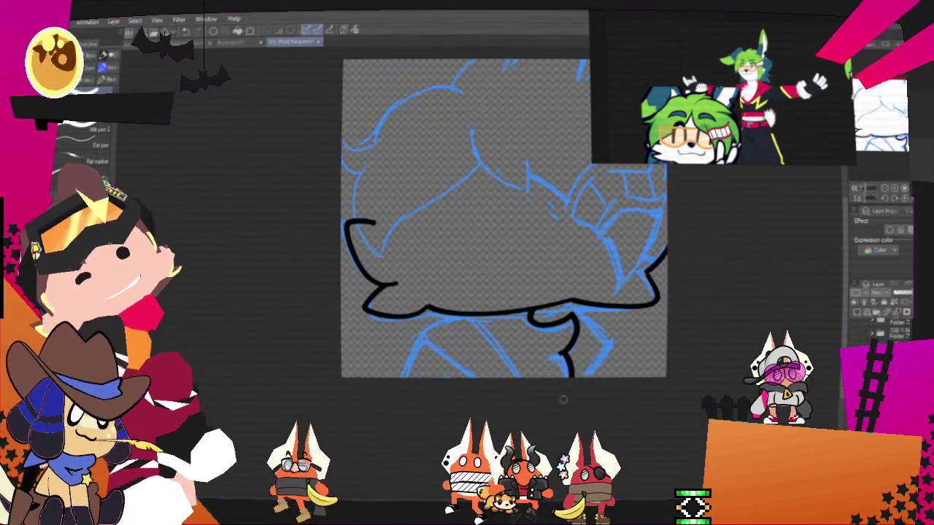
left_click_drag(438, 326, 459, 376)
left_click_drag(478, 318, 518, 376)
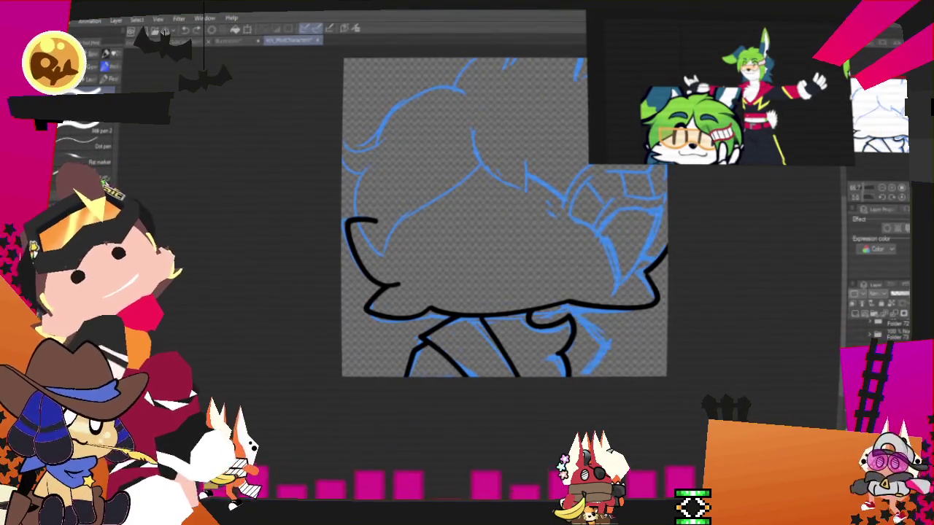
left_click_drag(573, 321, 595, 376)
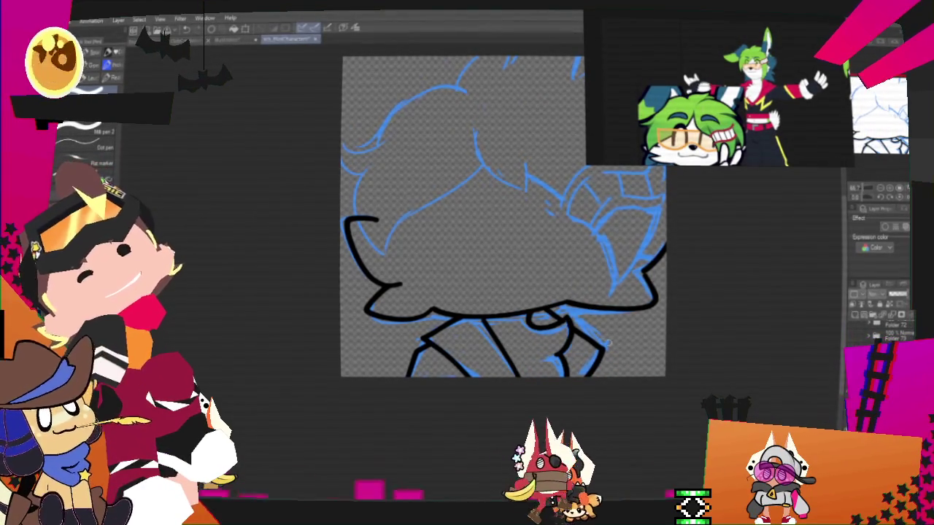
left_click_drag(503, 219, 483, 298)
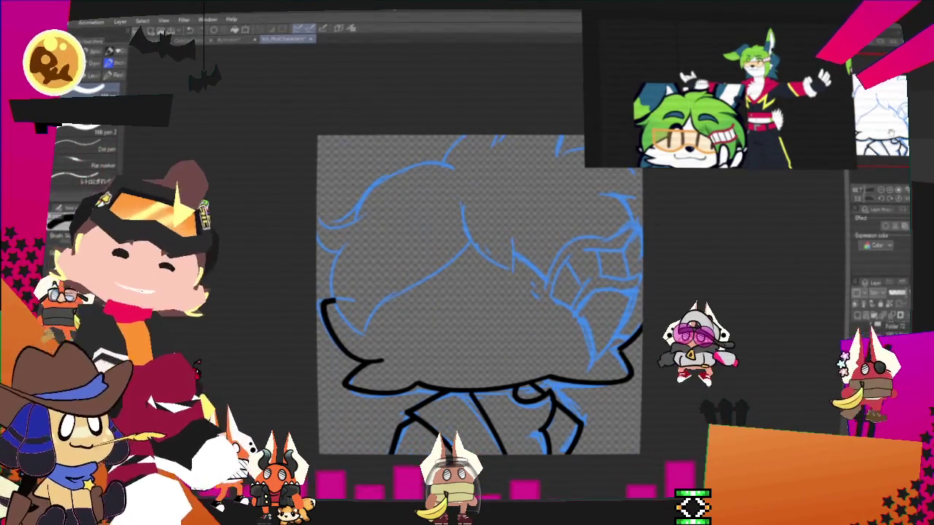
left_click_drag(479, 293, 464, 309)
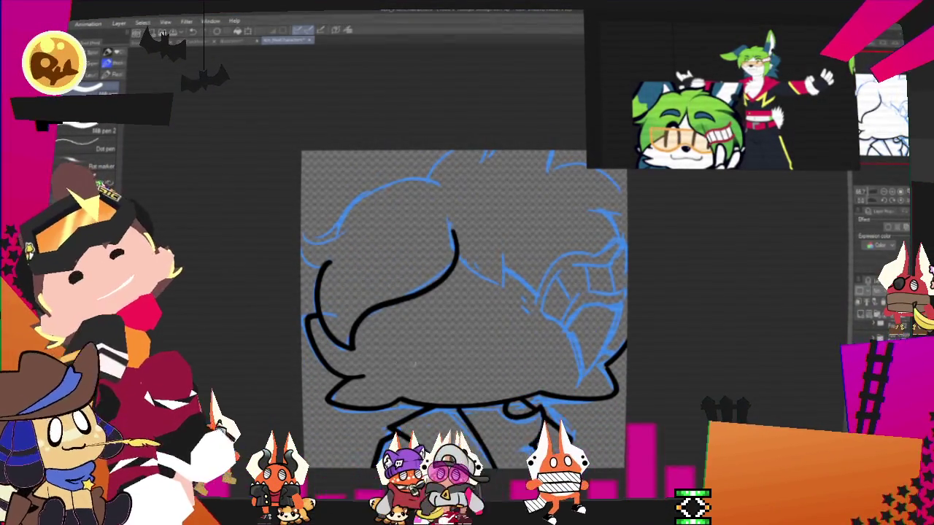
Redraw the long hair stroke reaching higher and ink arcs over the top of the head.
key("ctrl+z")
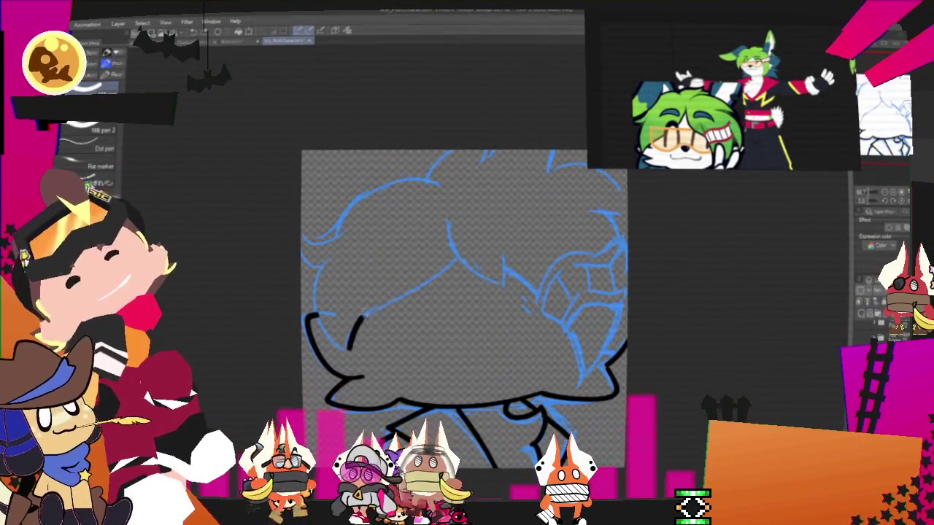
left_click_drag(464, 230, 350, 347)
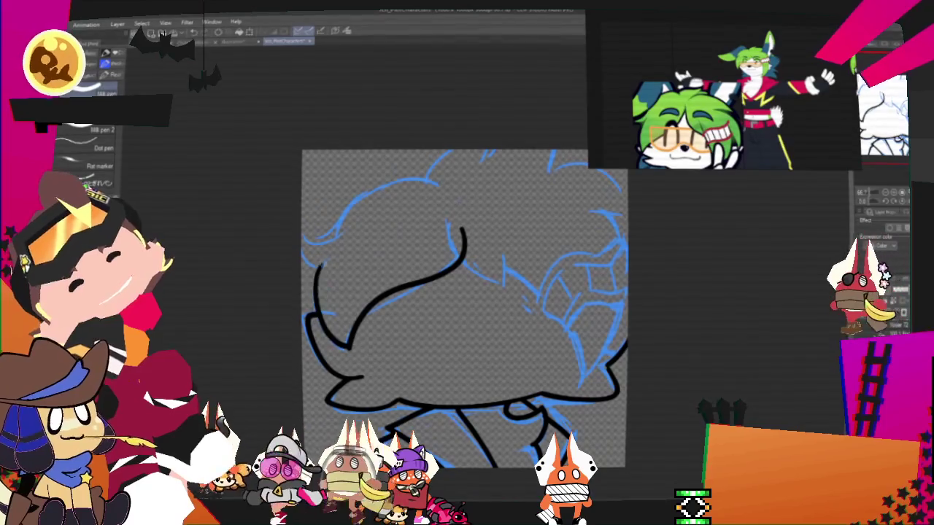
left_click_drag(441, 184, 303, 241)
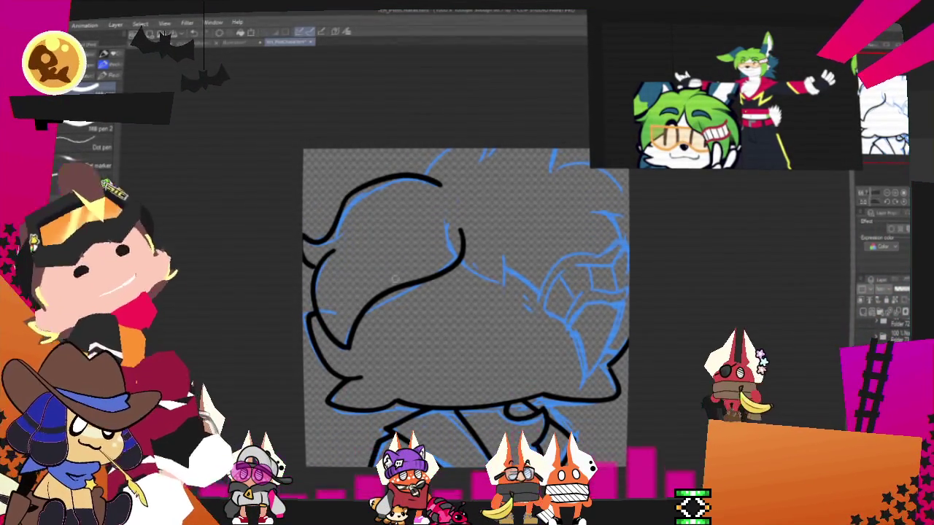
mouse_move(427, 175)
left_mouse_down()
mouse_move(448, 150)
mouse_move(475, 168)
left_mouse_up()
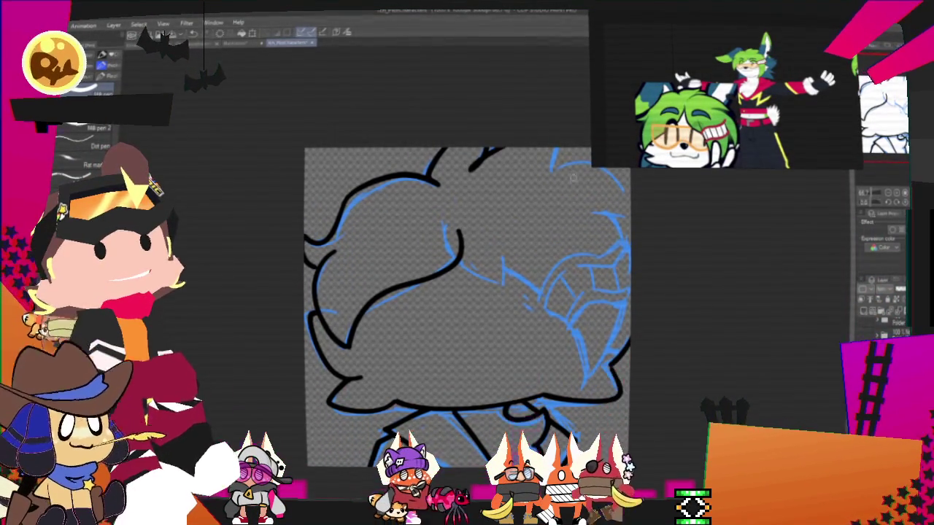
Trim back the top and middle hair strokes while panning to the lower-left of the drawing.
left_click_drag(726, 175, 630, 187)
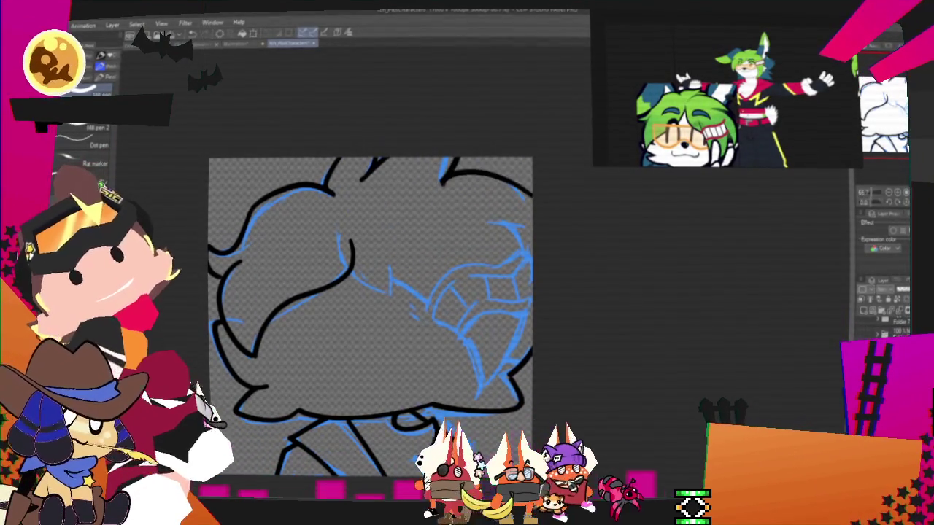
key("ctrl+z")
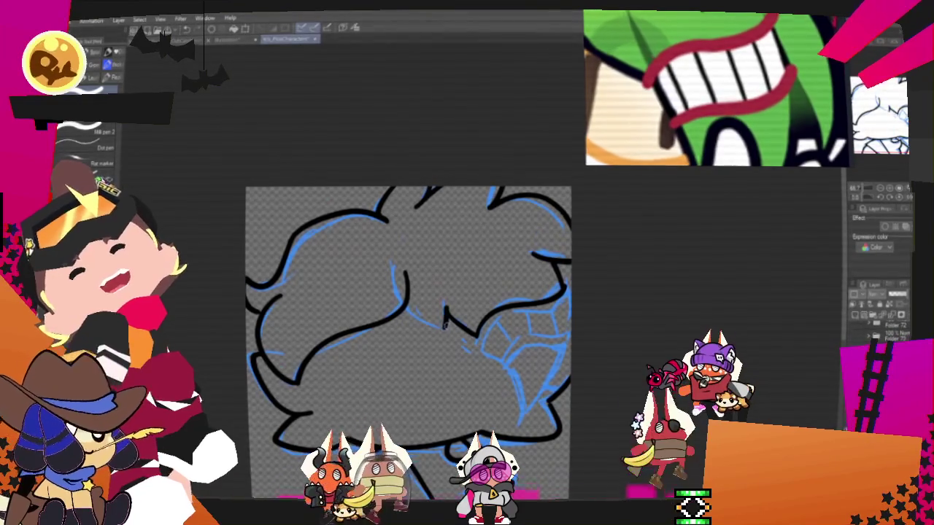
key("ctrl+z")
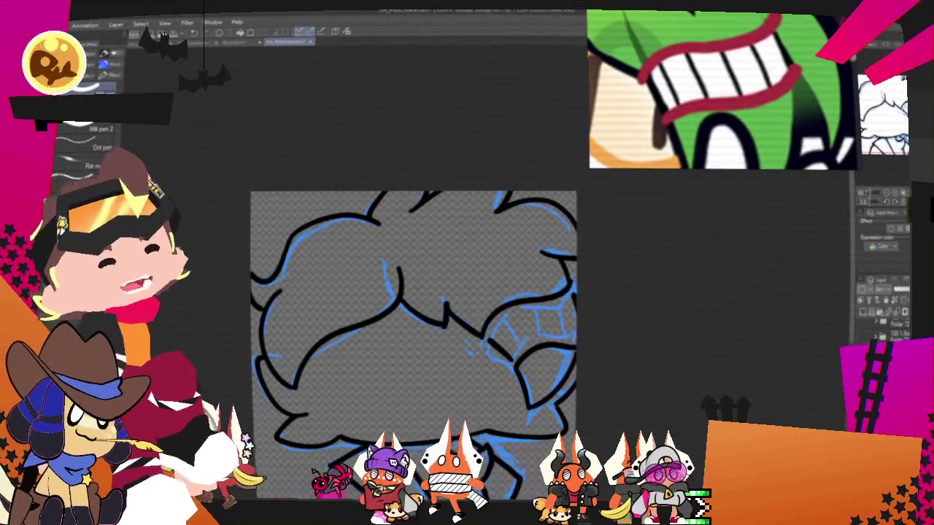
scroll(414, 314, "down", 1)
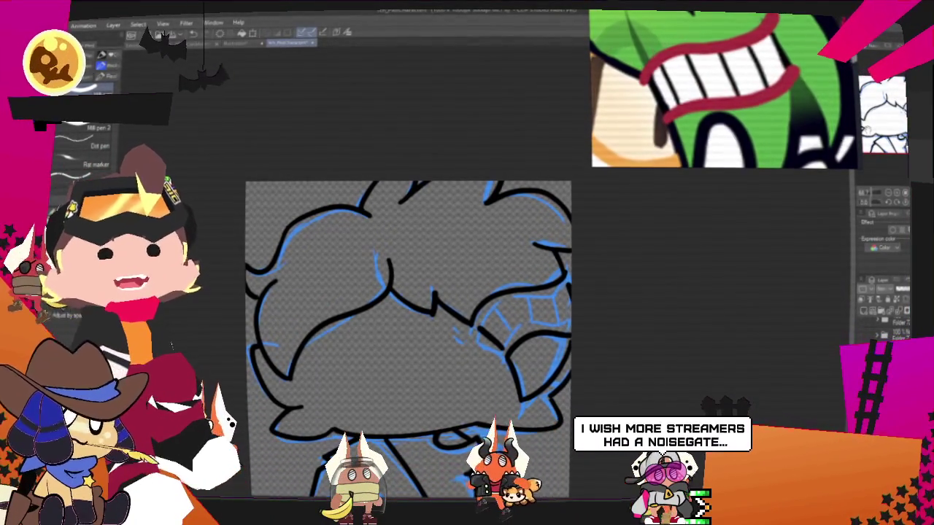
mouse_move(408, 336)
left_mouse_down()
mouse_move(441, 271)
mouse_move(460, 311)
left_mouse_up()
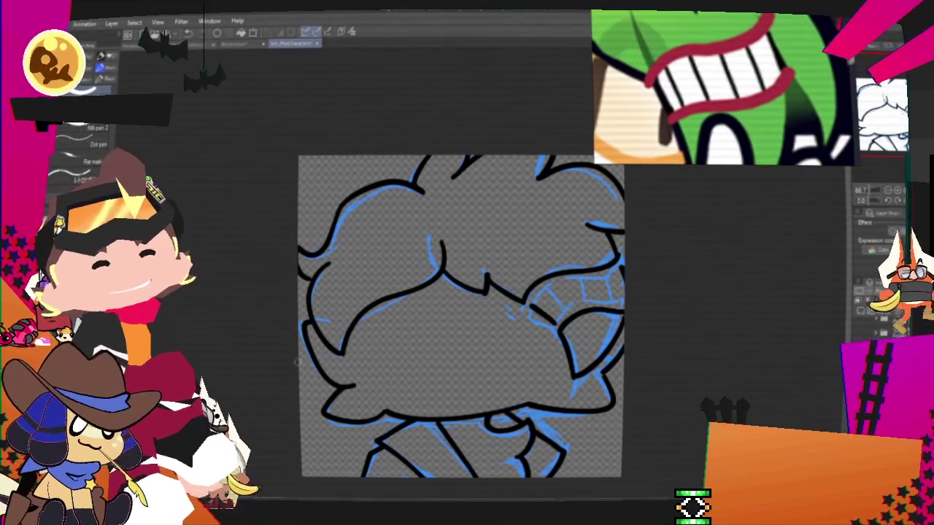
Inspect the inked head up close, then hide the blue sketch lines so only black line art shows.
scroll(460, 314, "down", 2)
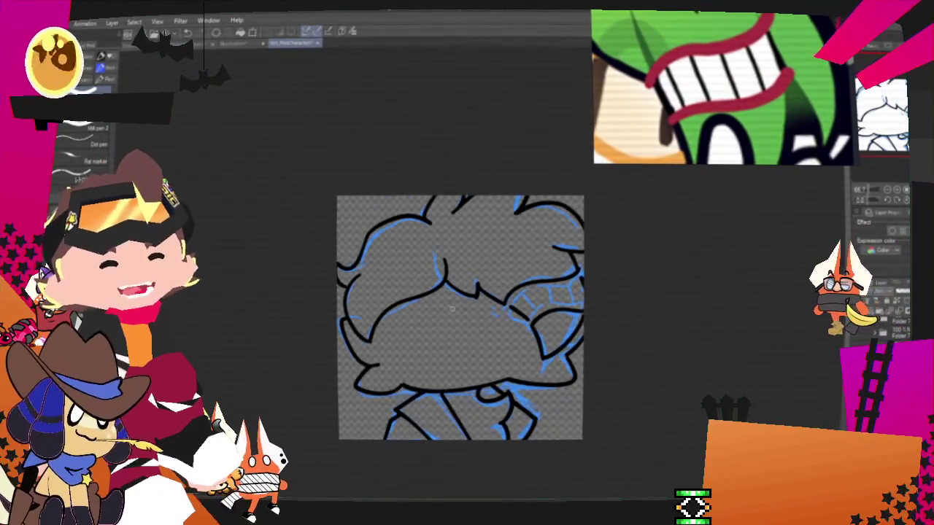
scroll(459, 313, "up", 3)
scroll(456, 290, "up", 1)
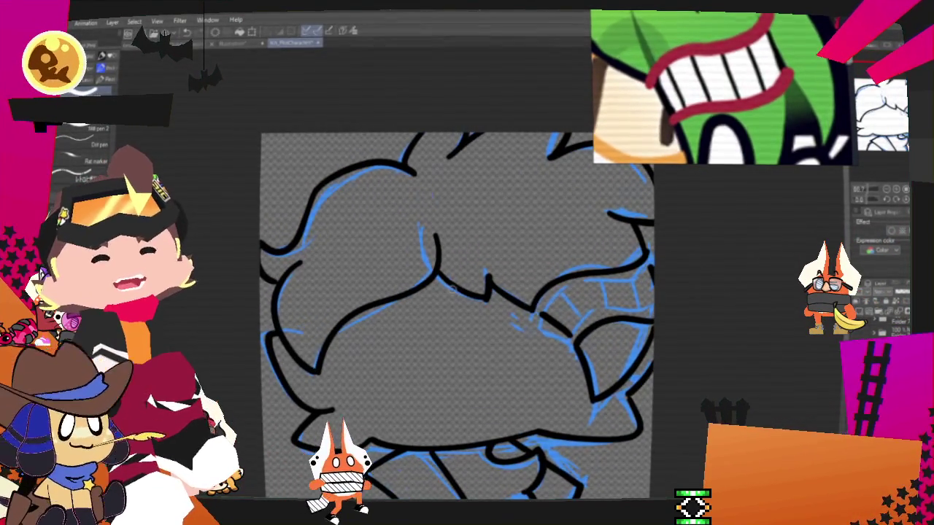
scroll(451, 289, "up", 1)
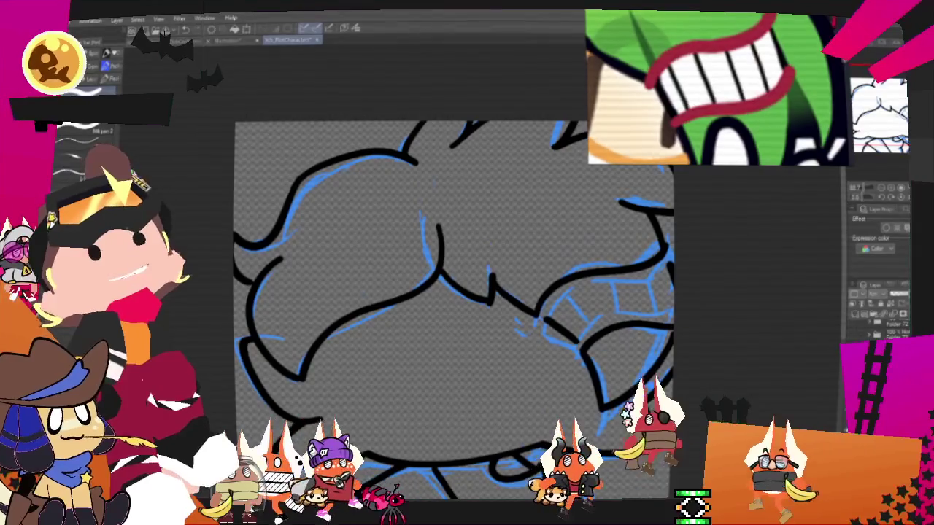
scroll(472, 296, "down", 2)
scroll(473, 296, "up", 2)
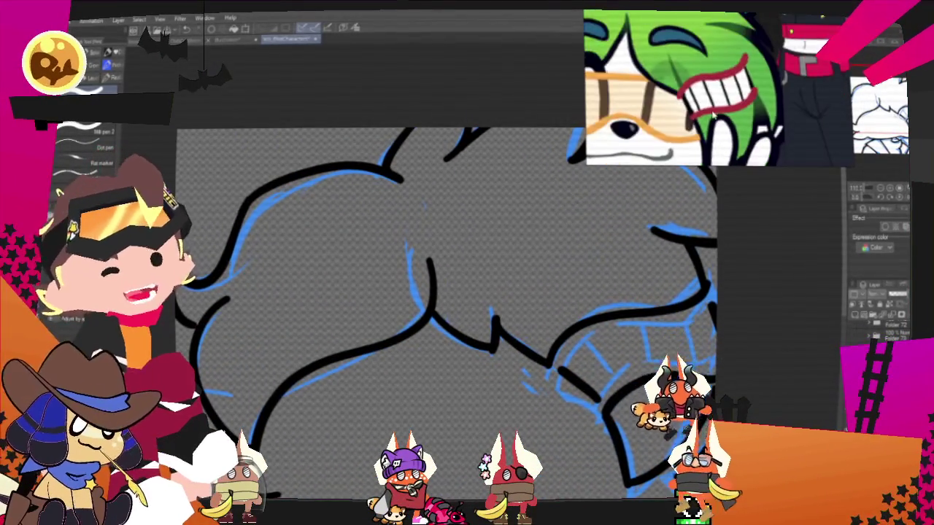
scroll(447, 347, "up", 1)
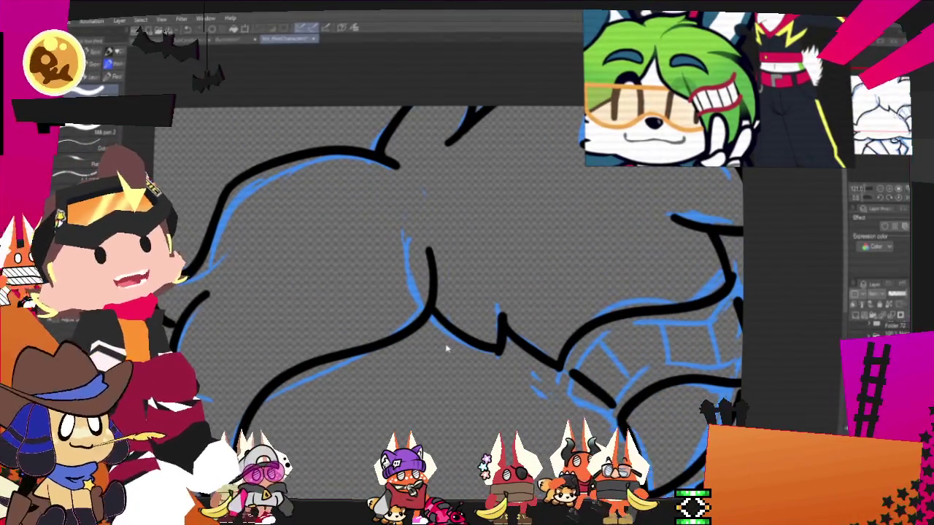
scroll(816, 142, "right", 2)
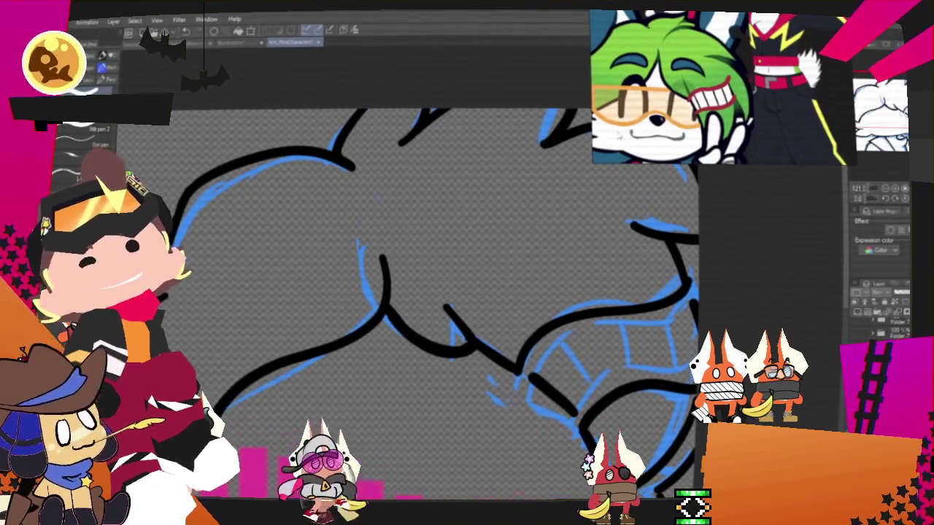
scroll(480, 260, "down", 3)
scroll(483, 228, "down", 1)
scroll(482, 241, "up", 2)
scroll(482, 298, "up", 3)
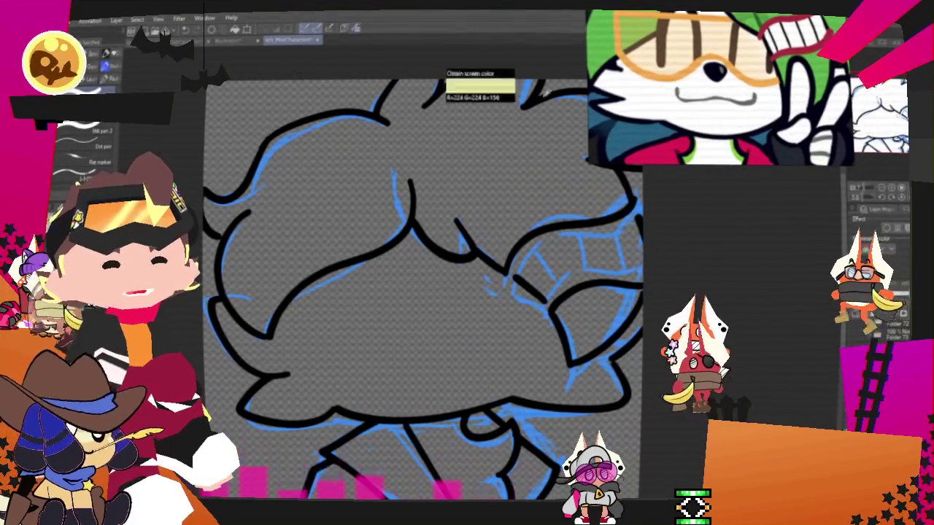
key("Delete")
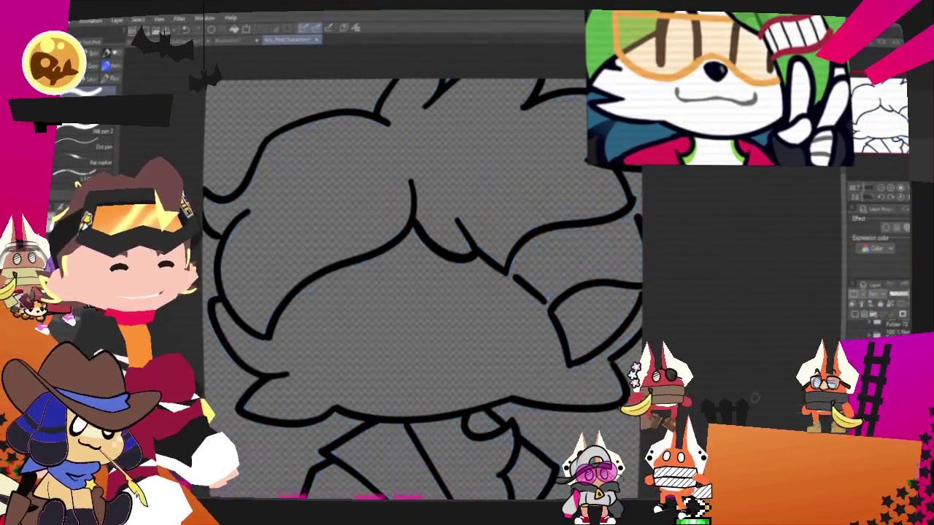
Flat-fill the chibi's face with white and the hair with bright green using the Fill tool.
key("g")
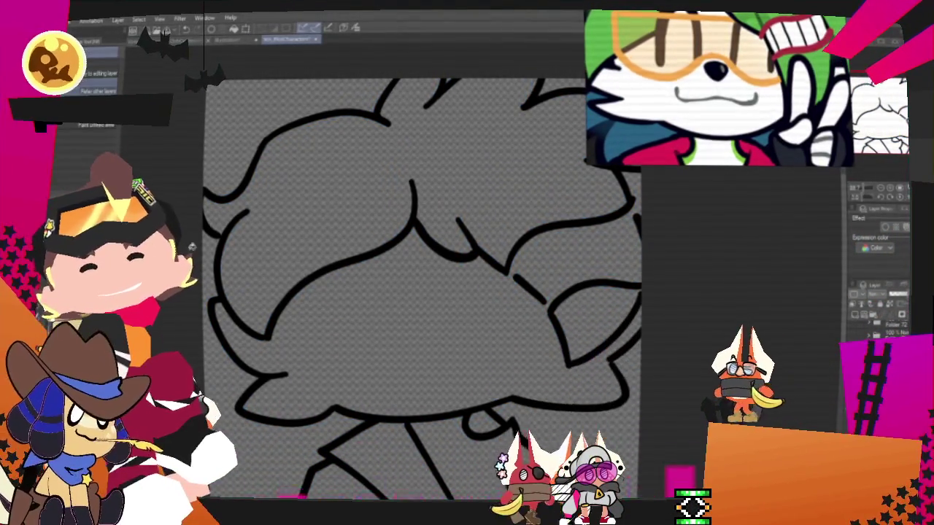
left_click(434, 306)
key("ctrl+z")
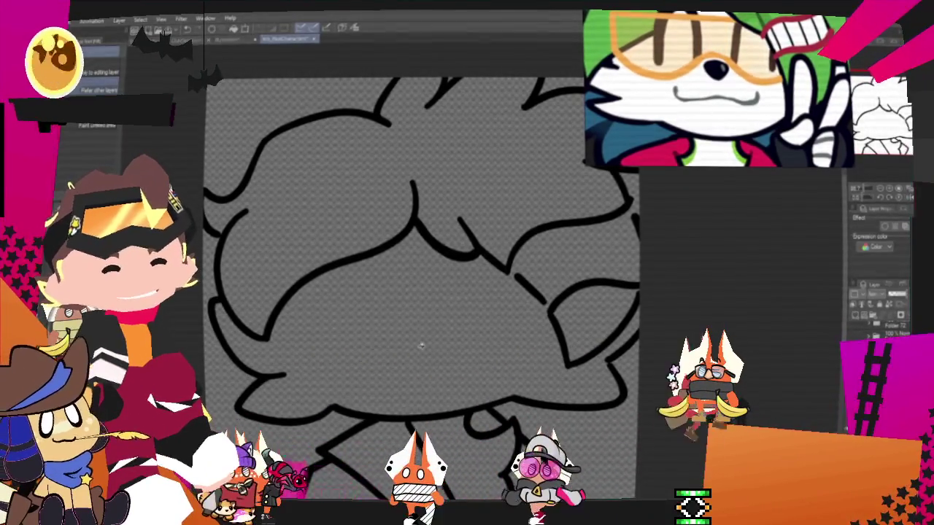
scroll(474, 318, "down", 2)
left_click(475, 318)
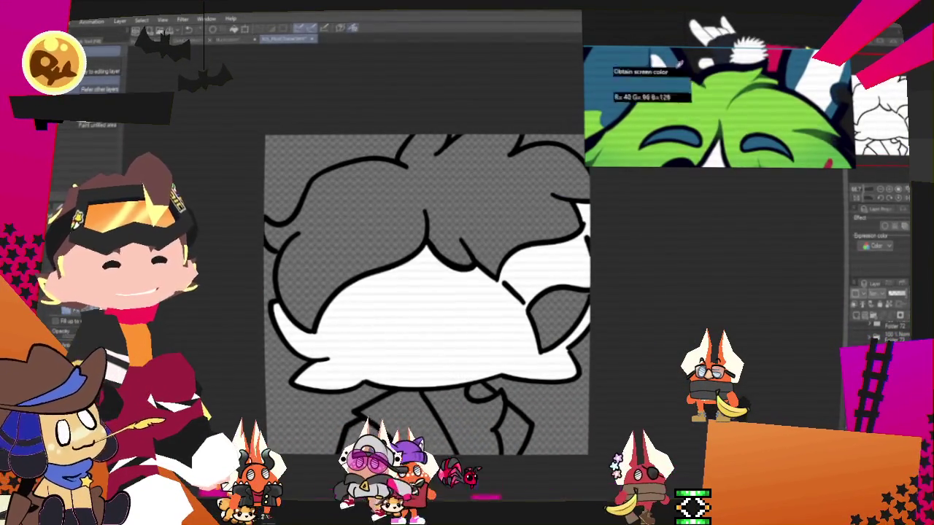
left_click(539, 176)
scroll(539, 177, "up", 1)
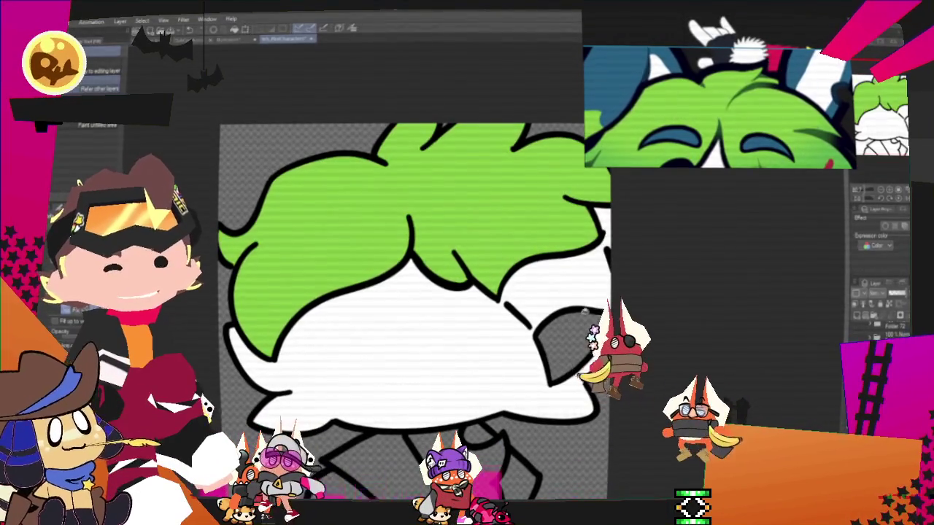
scroll(740, 146, "down", 2)
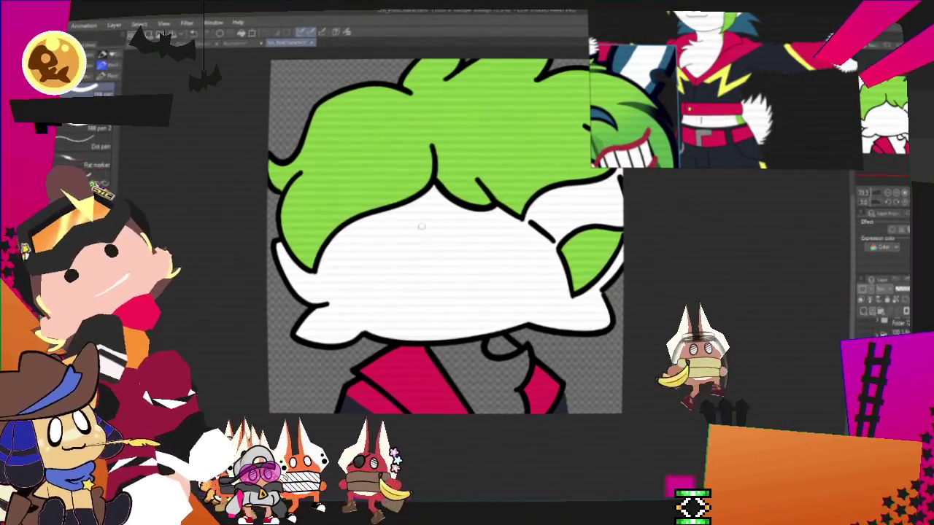
key("g")
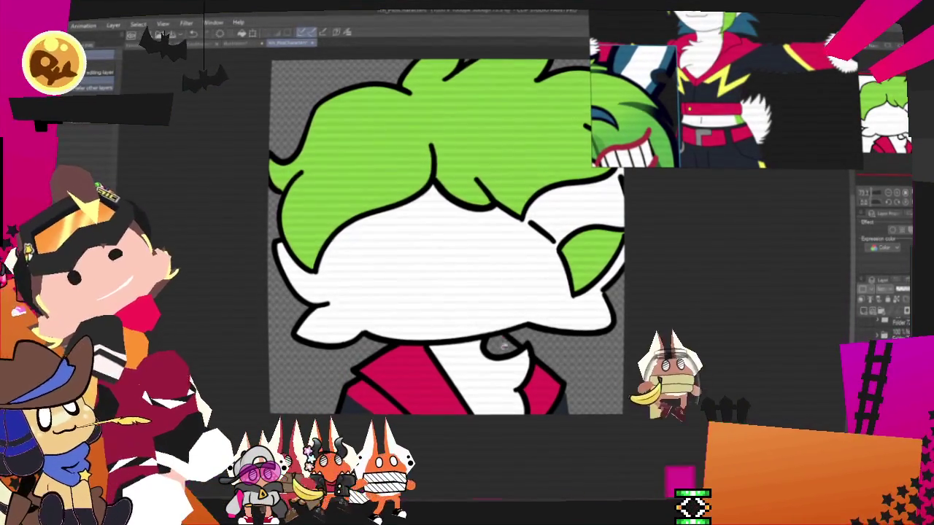
scroll(438, 241, "up", 2)
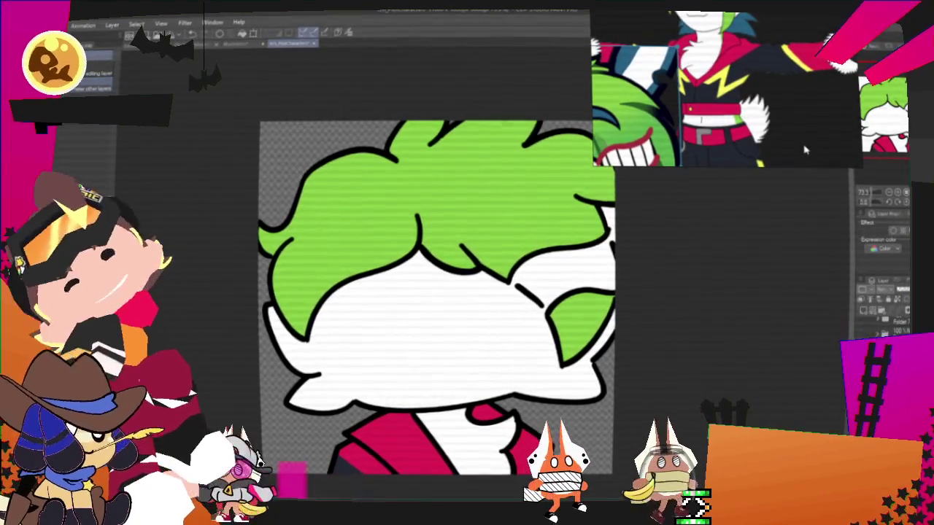
Draw red grin curves and a lower lip on the face's right side, then redraw the tooth lines.
key("p")
left_click_drag(513, 283, 608, 247)
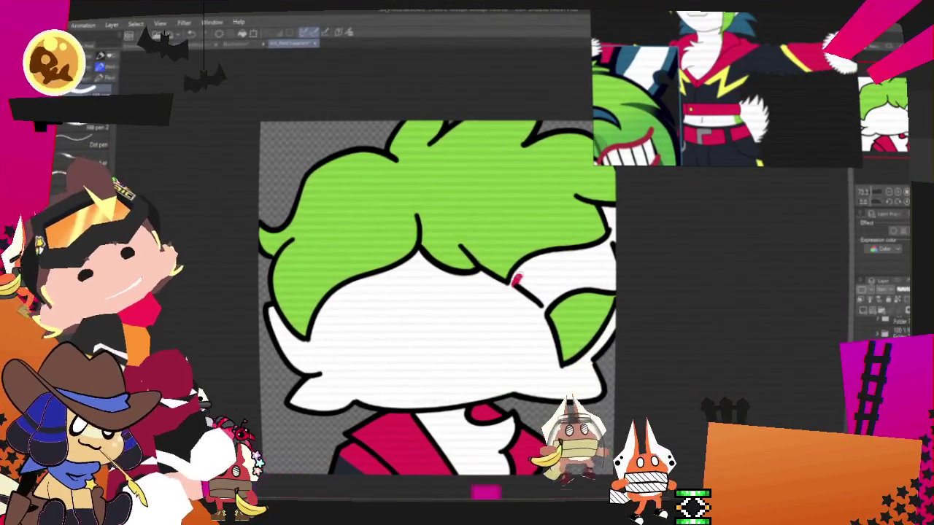
left_click_drag(509, 289, 613, 243)
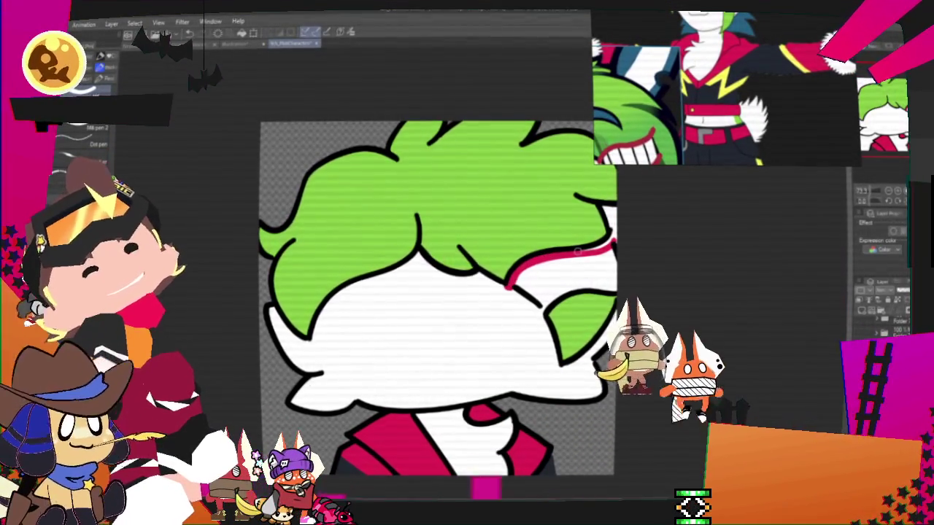
left_click_drag(540, 305, 617, 288)
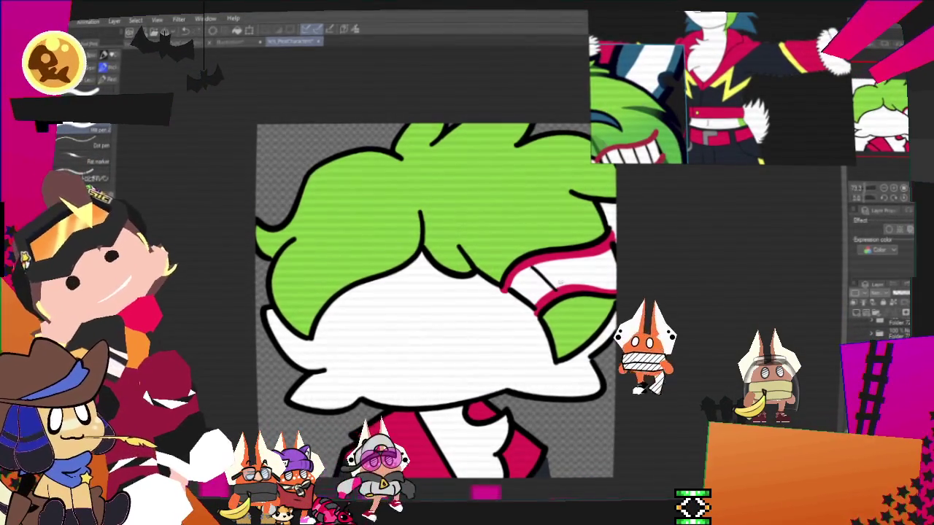
mouse_move(566, 264)
left_mouse_down()
mouse_move(577, 283)
mouse_move(600, 286)
left_mouse_up()
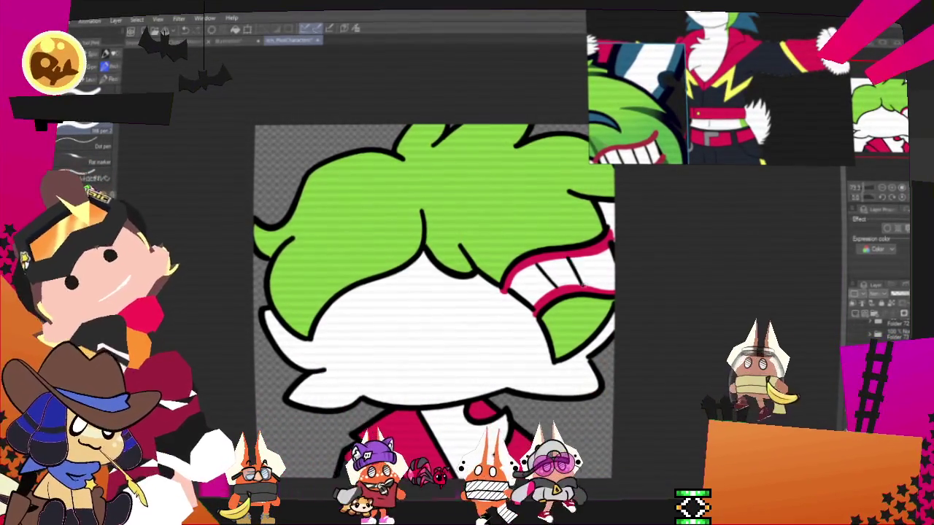
key("ctrl+z")
key("ctrl+z")
mouse_move(565, 263)
left_mouse_down()
mouse_move(570, 288)
mouse_move(586, 289)
left_mouse_up()
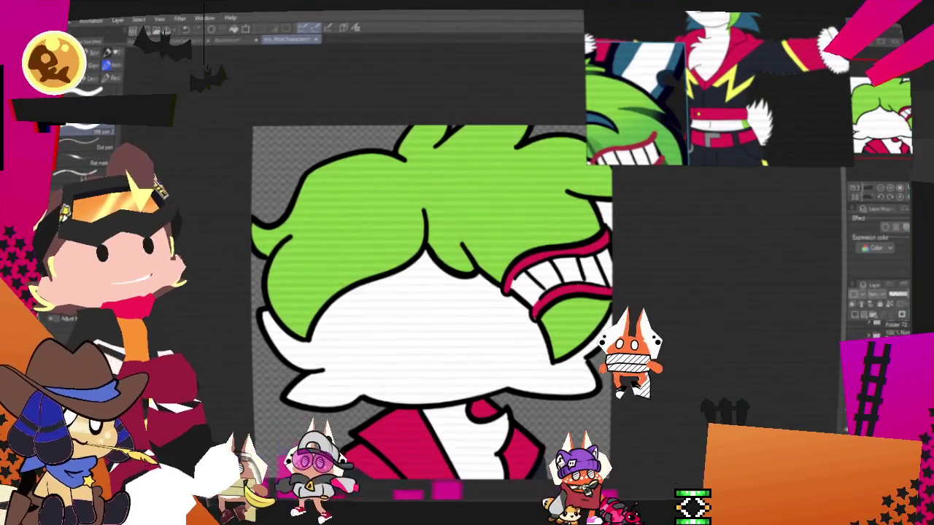
key("g")
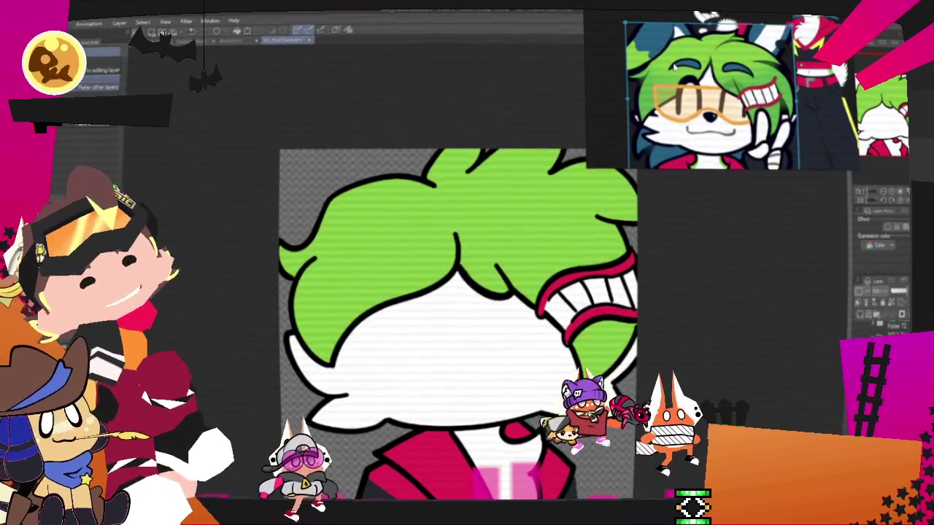
Ink a back-hair outline with the pen along the lower-left edge of the head.
key("p")
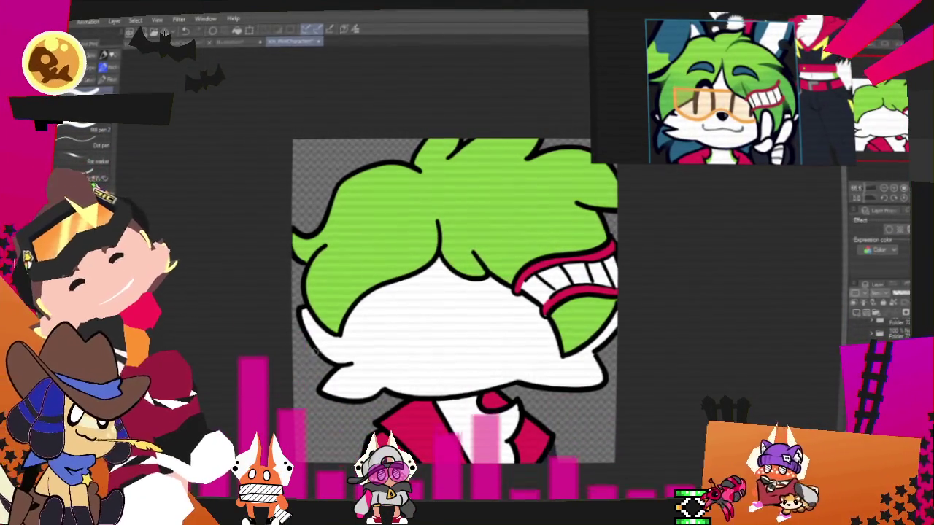
left_click_drag(293, 358, 314, 407)
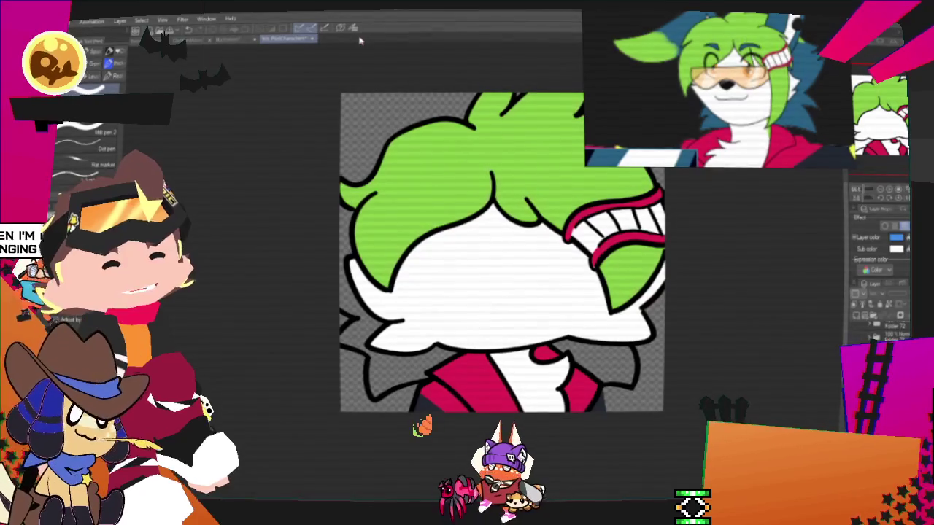
Fill the back hair on both sides of the head with dark blue and zoom out to check.
key("g")
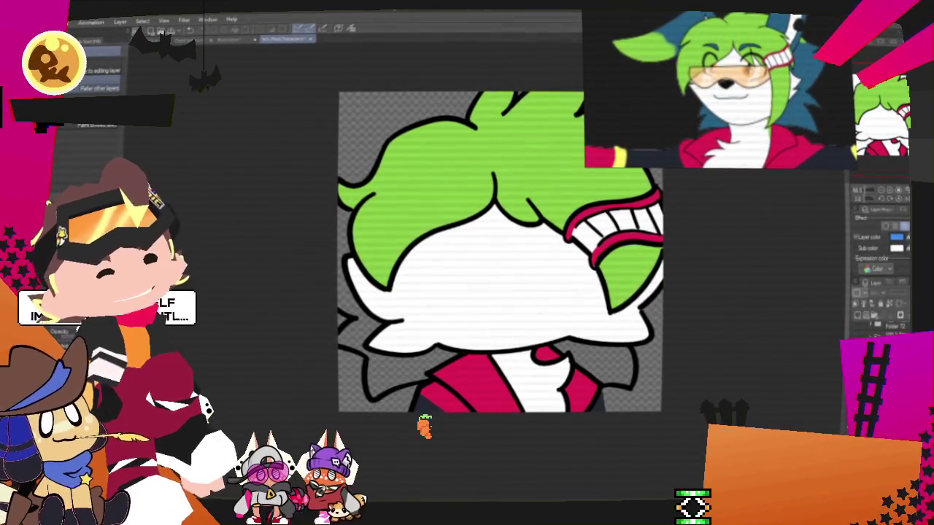
scroll(520, 341, "down", 3)
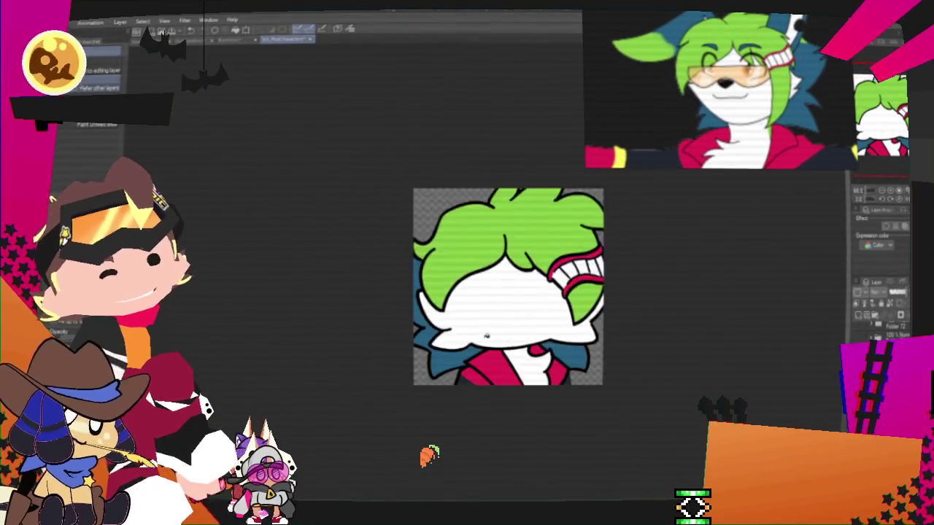
scroll(522, 306, "up", 3)
scroll(423, 318, "down", 3)
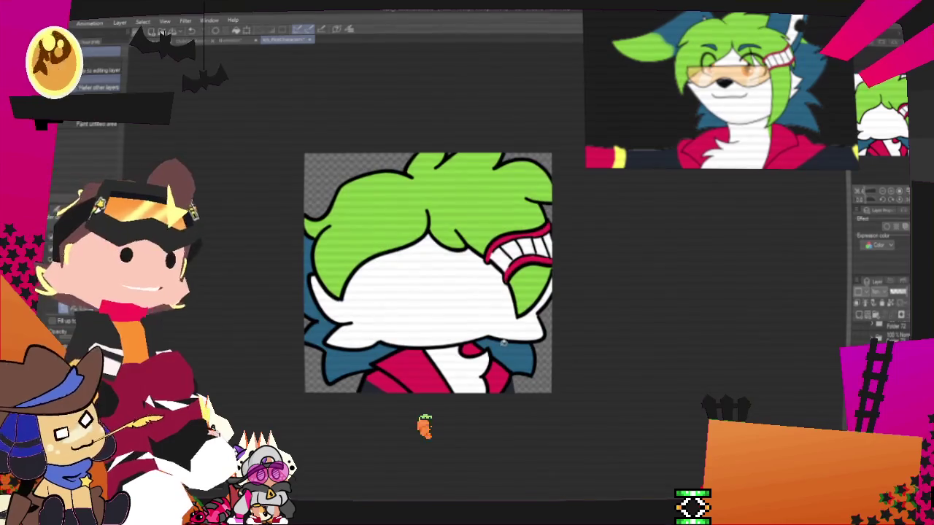
scroll(441, 313, "up", 1)
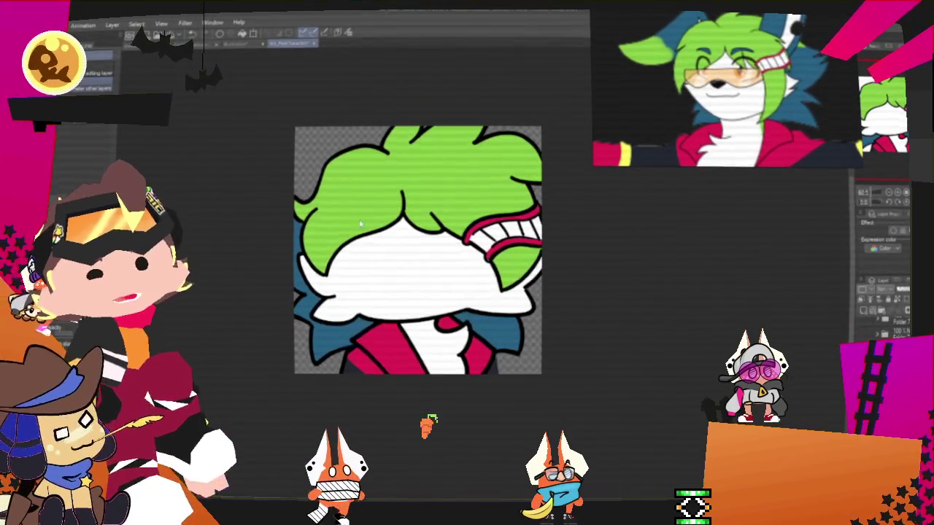
scroll(359, 210, "up", 1)
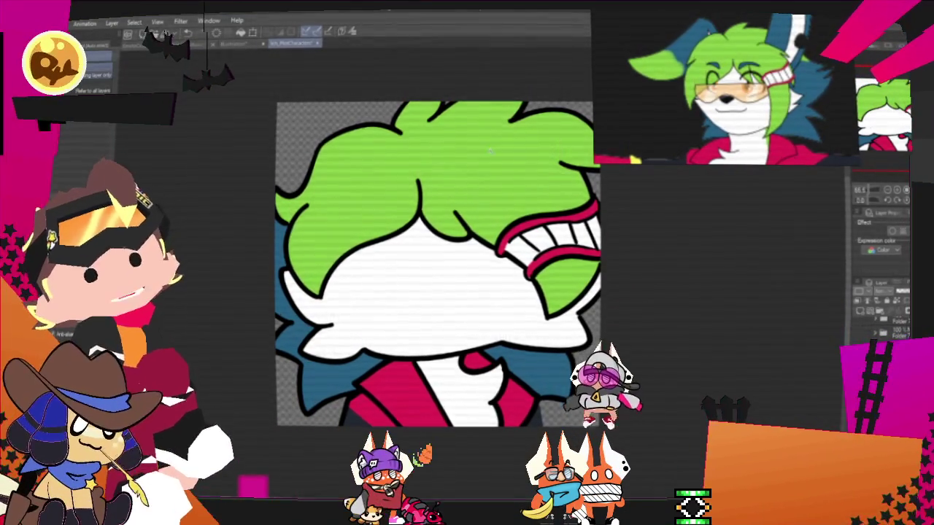
Paint light-green highlight strokes across the top of the hair and its left side.
left_click(430, 129)
key("p")
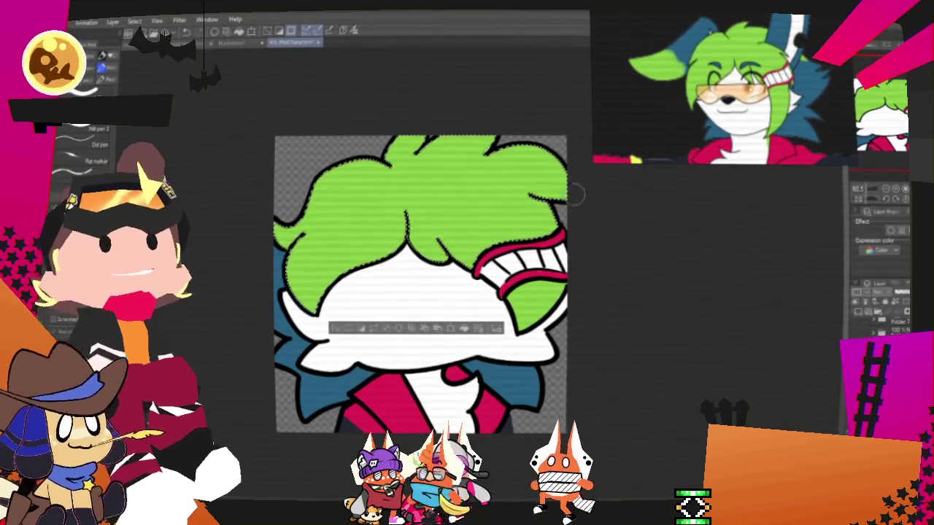
left_click_drag(514, 170, 543, 215)
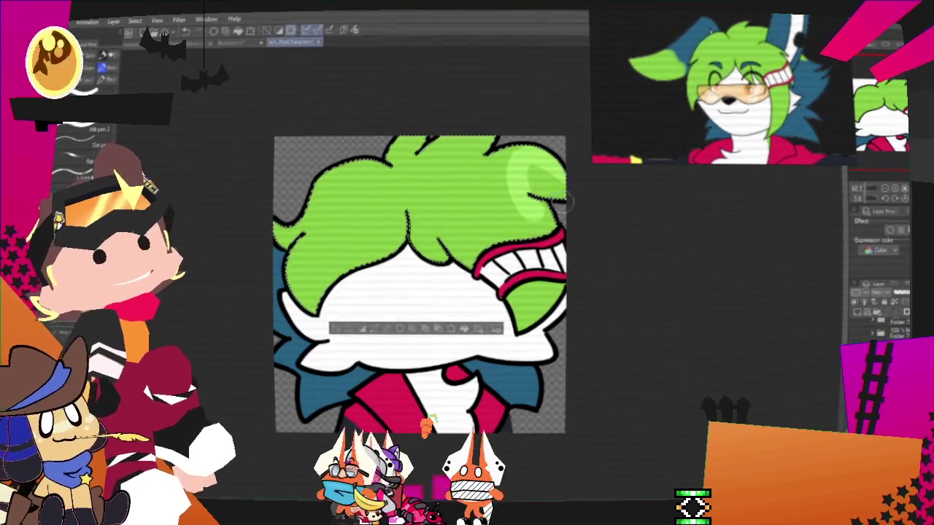
left_click_drag(565, 186, 500, 203)
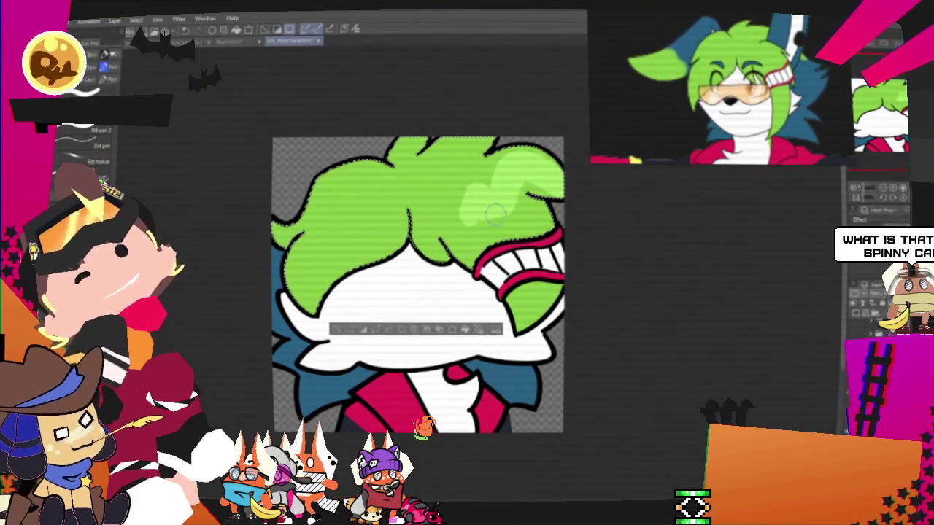
left_click_drag(485, 214, 525, 206)
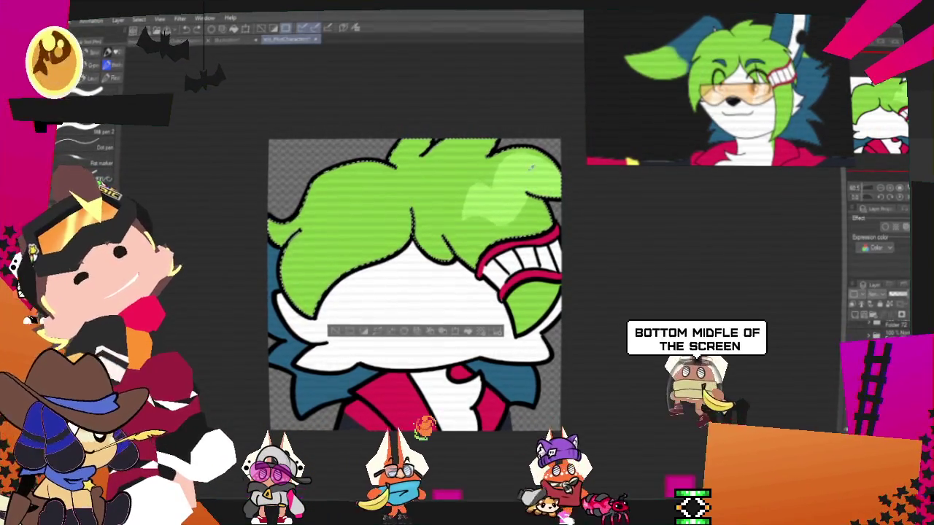
left_click_drag(330, 173, 384, 229)
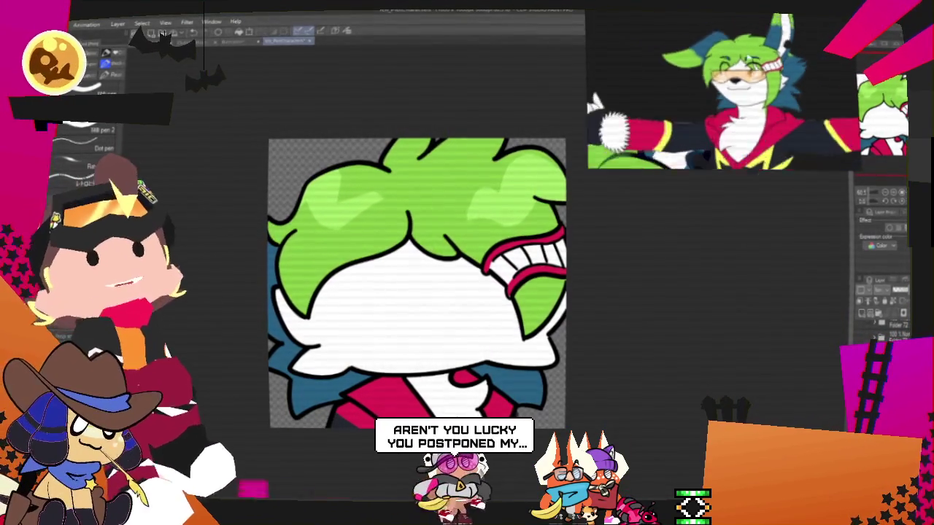
Zoom out and export the chibi via File > Export (Single Layer) as a flattened image.
scroll(435, 348, "down", 1)
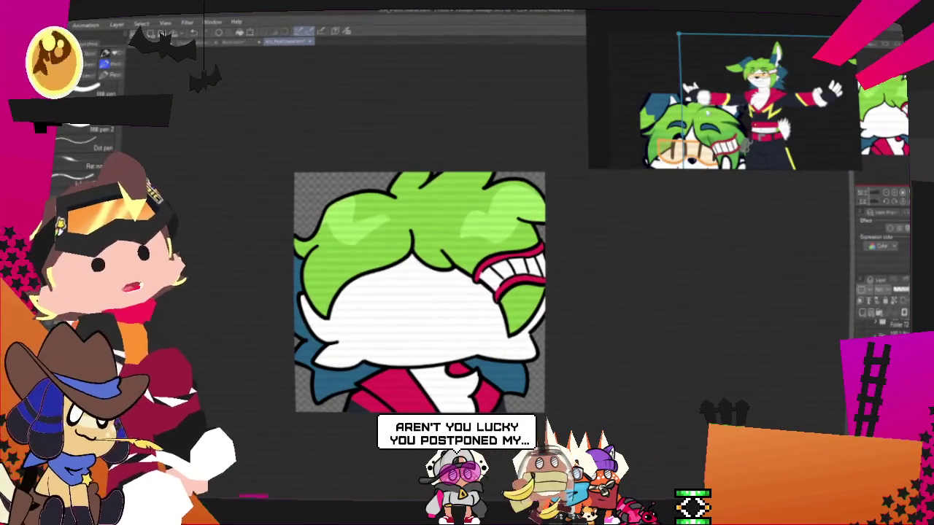
scroll(415, 286, "down", 1)
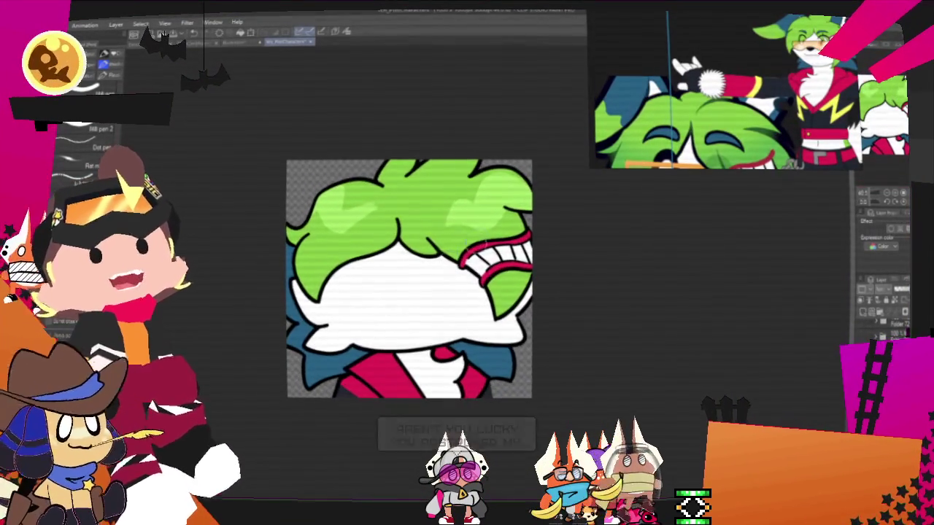
mouse_move(110, 146)
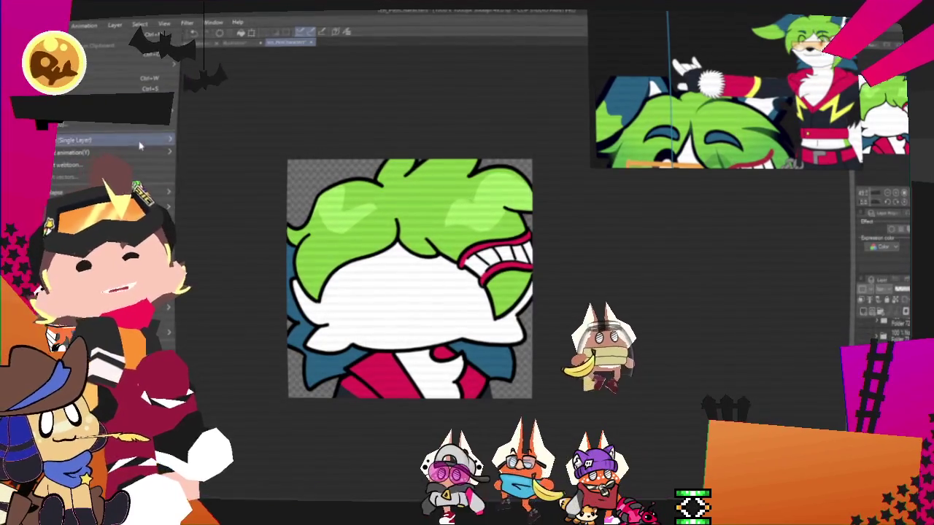
left_click(204, 164)
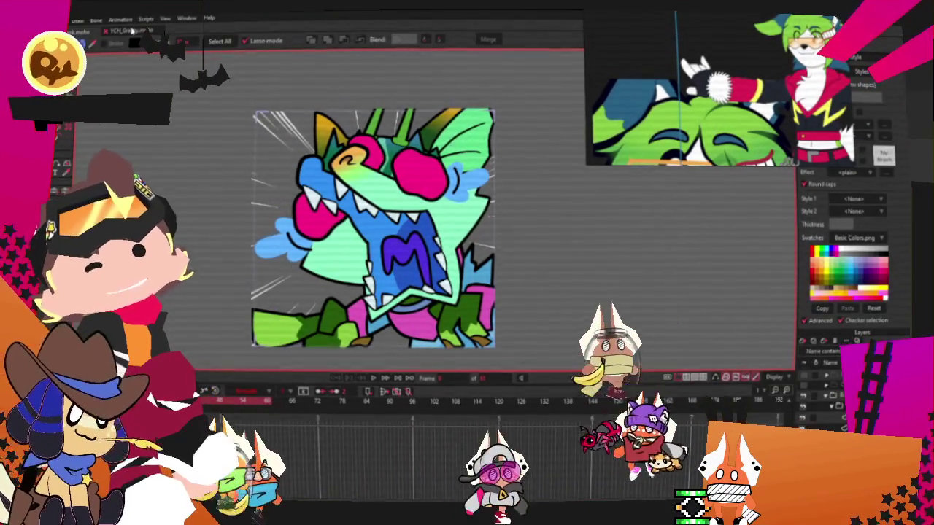
Play the YCH emote animation preview twice and select the emote's image layer.
scroll(502, 238, "down", 3)
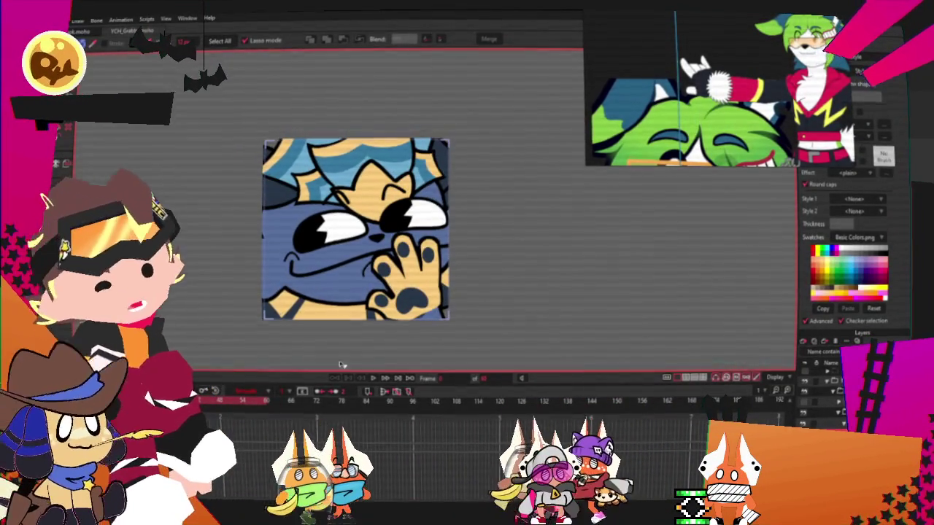
left_click(373, 380)
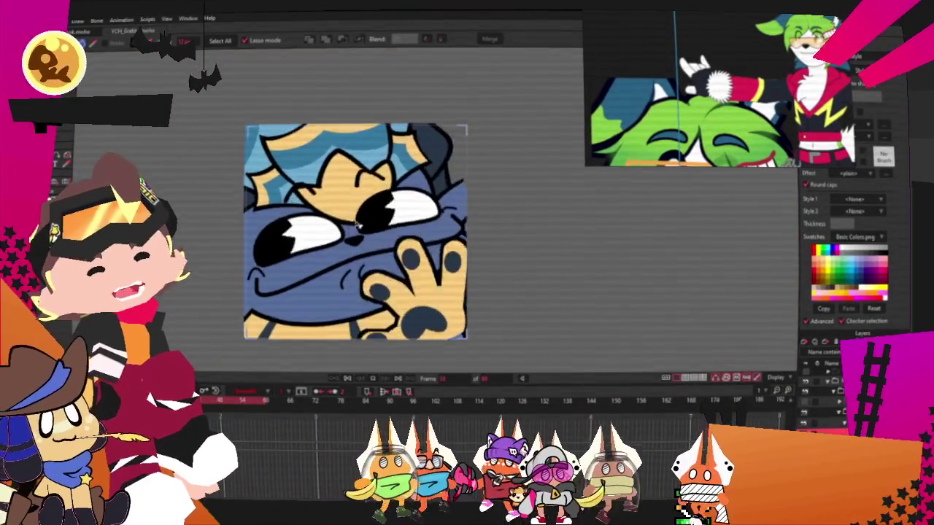
left_click(348, 380)
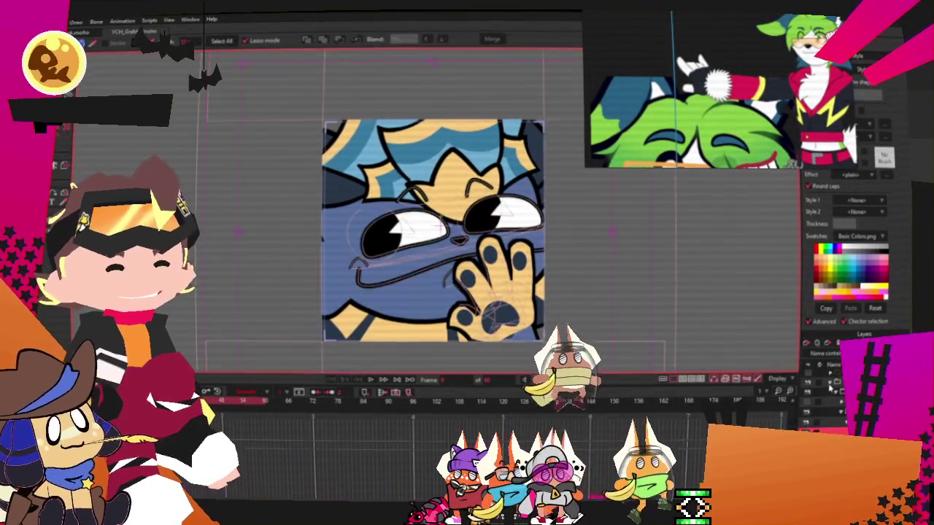
left_click(808, 414)
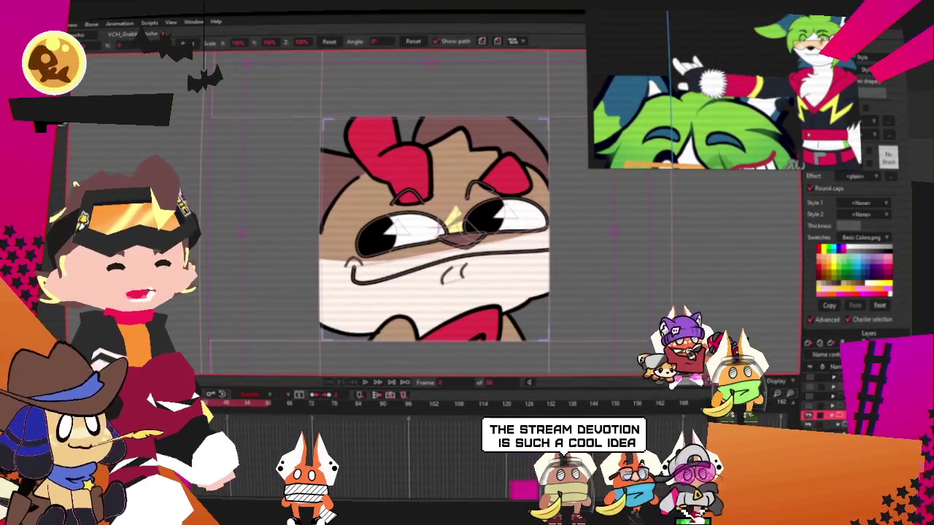
Watch the reference animation video in the Media Player, then close the player.
scroll(542, 244, "down", 3)
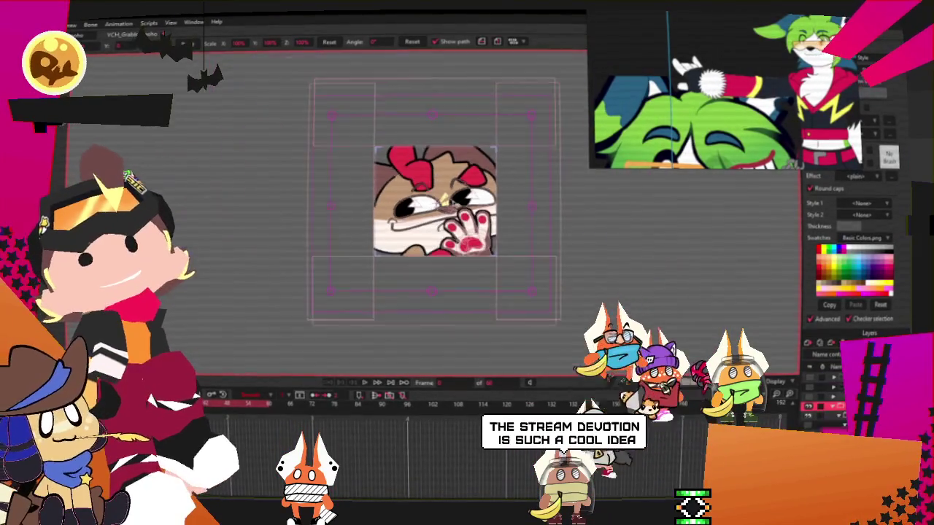
scroll(460, 187, "up", 2)
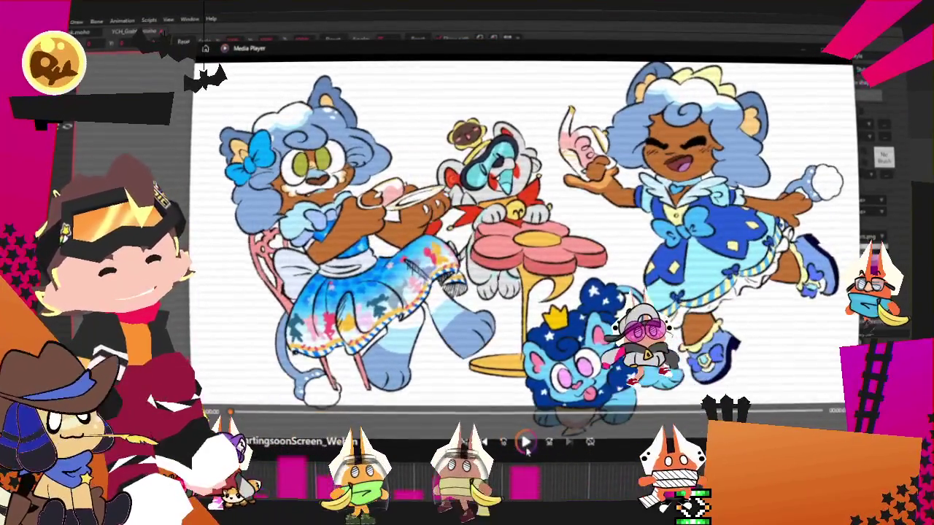
left_click(528, 449)
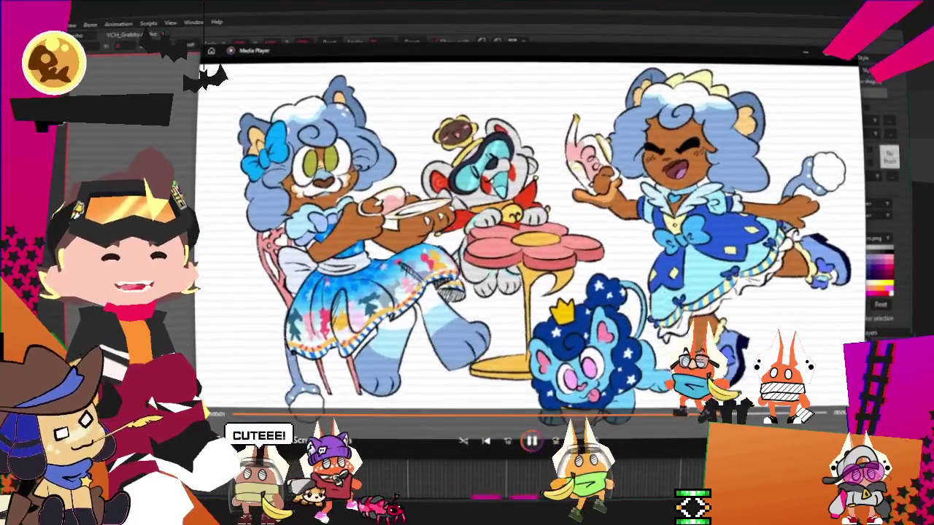
left_click(531, 441)
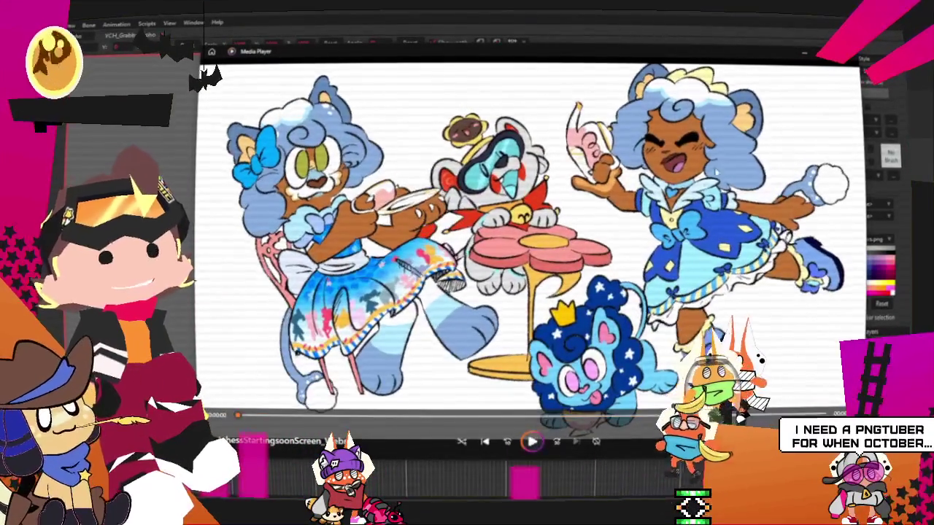
left_click(848, 63)
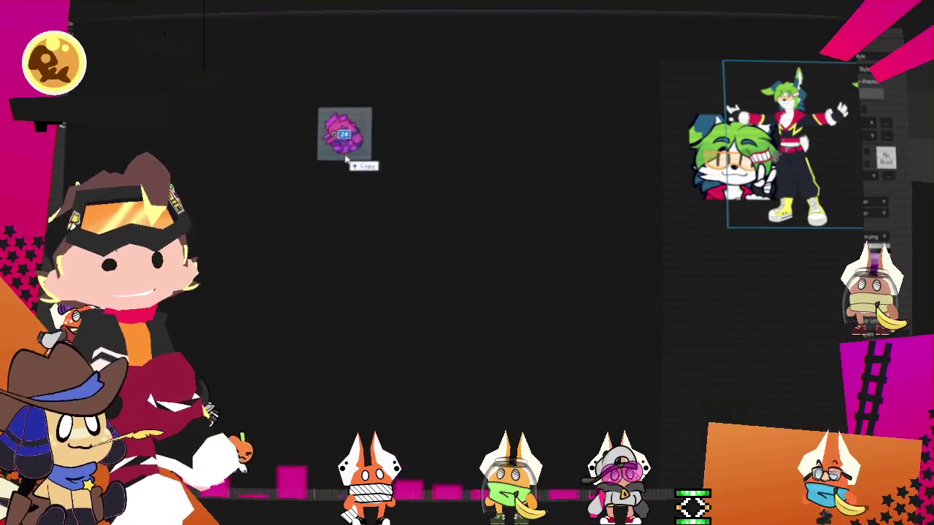
Add the claw sprite sheet to the board and place it beside the worm sprite sheet.
scroll(440, 207, "up", 2)
scroll(403, 219, "up", 5)
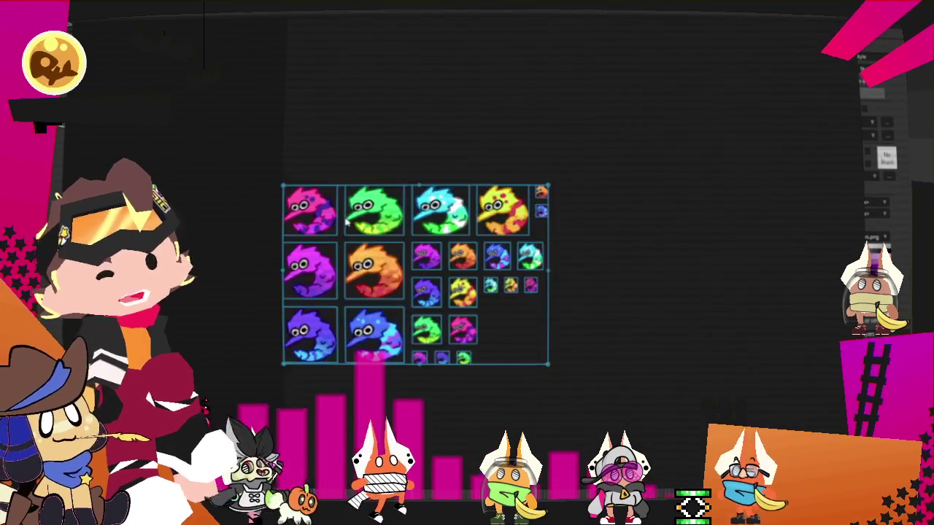
scroll(403, 219, "up", 2)
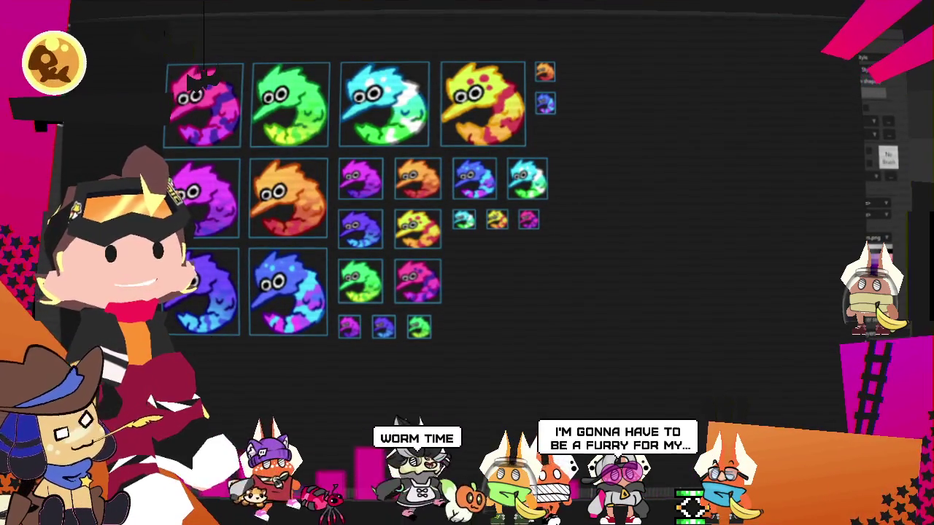
left_click_drag(601, 413, 574, 346)
scroll(588, 365, "down", 3)
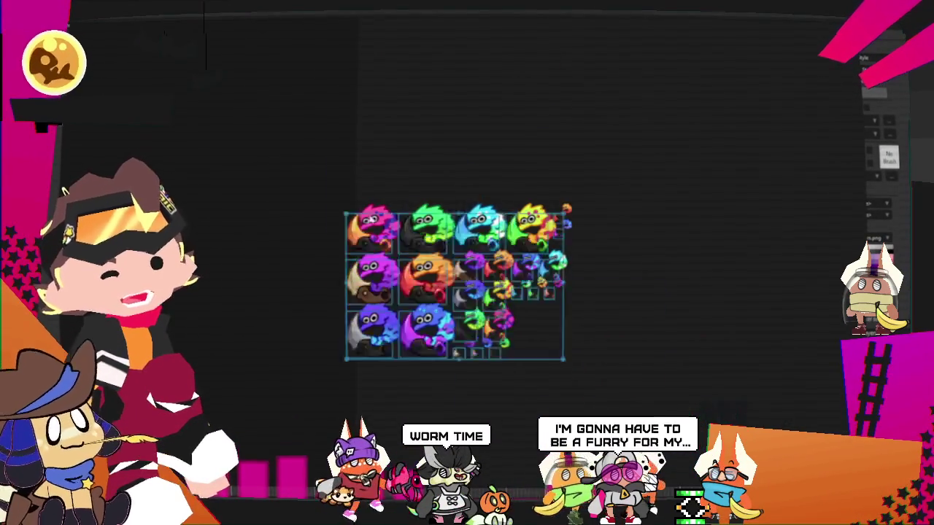
left_click_drag(431, 312, 250, 218)
scroll(277, 307, "up", 2)
scroll(240, 336, "up", 2)
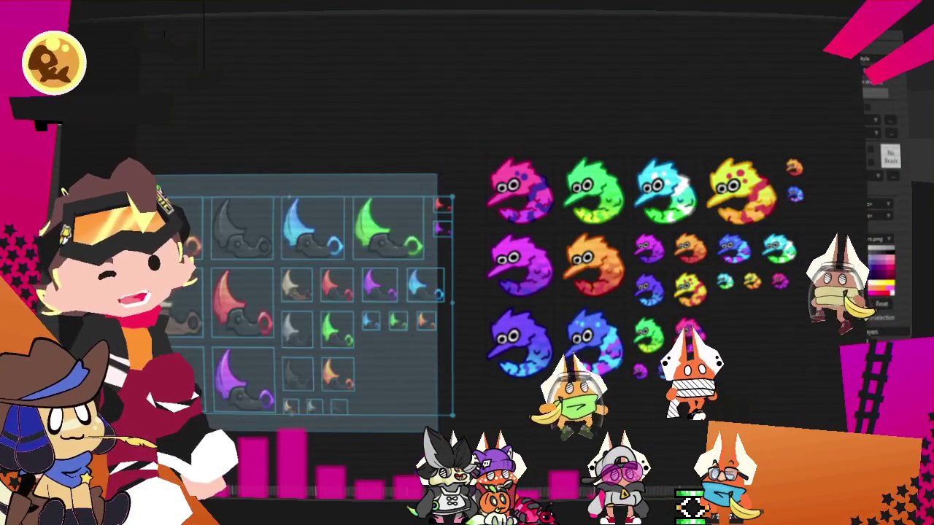
left_click_drag(313, 299, 339, 262)
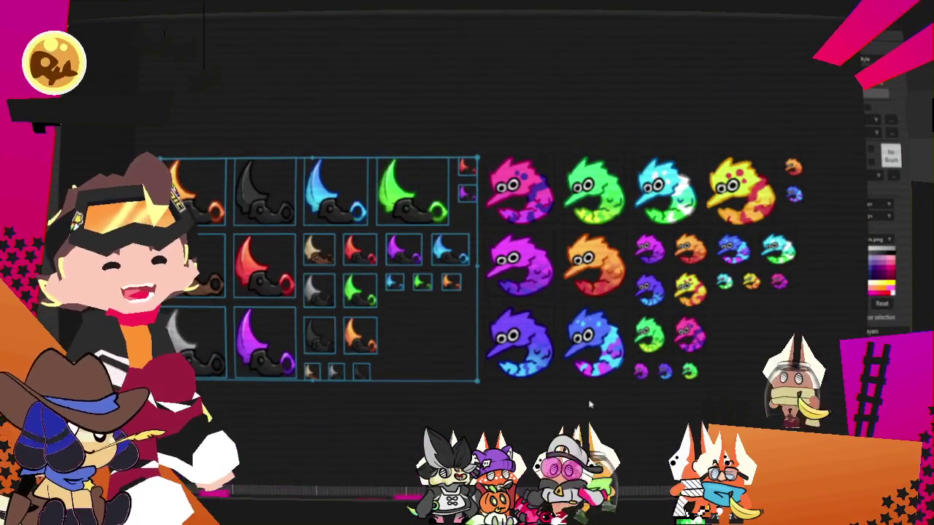
left_click(560, 410)
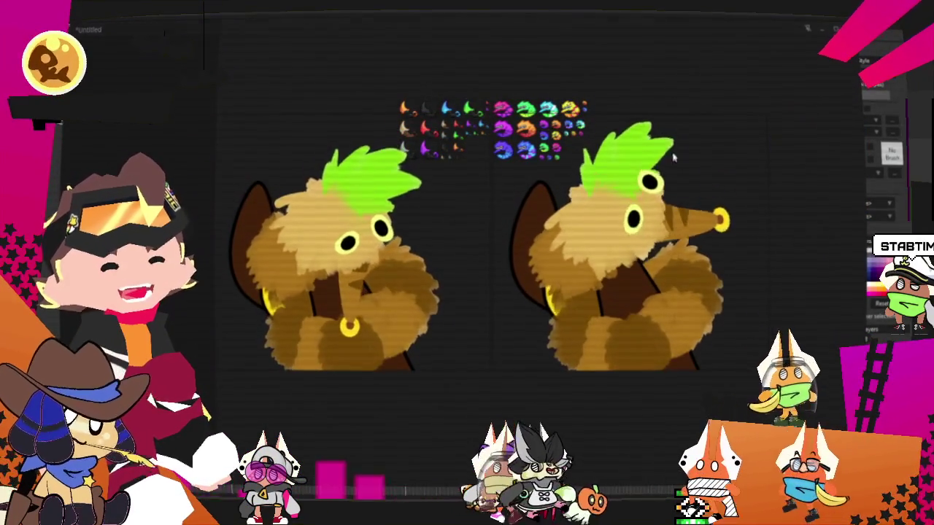
Select both creature drawings together and move them off to the left side of the board.
scroll(598, 250, "down", 1)
scroll(598, 250, "up", 2)
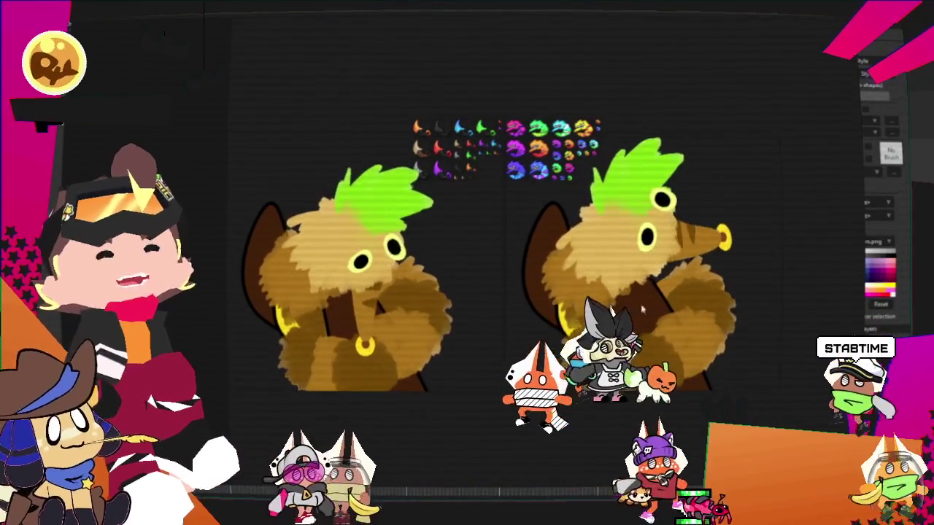
left_click(597, 248)
left_click_drag(596, 248, 628, 248)
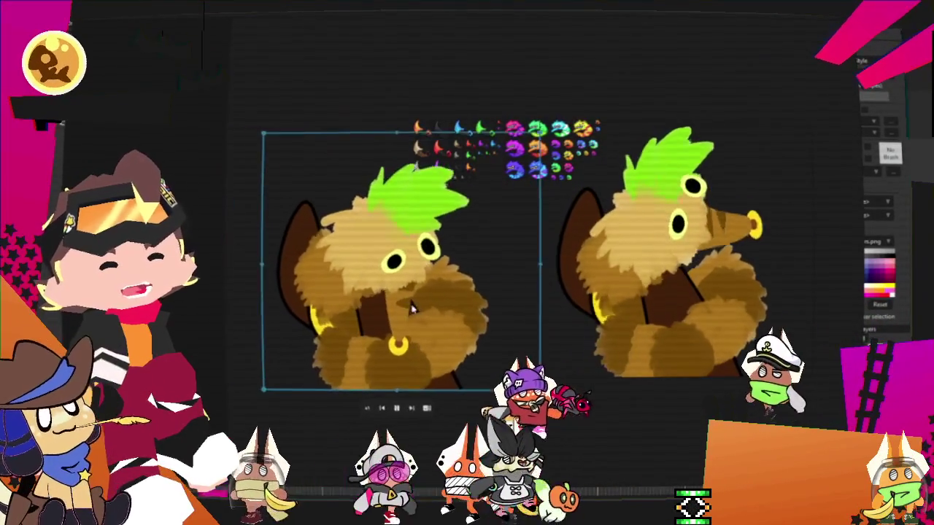
left_click(364, 325)
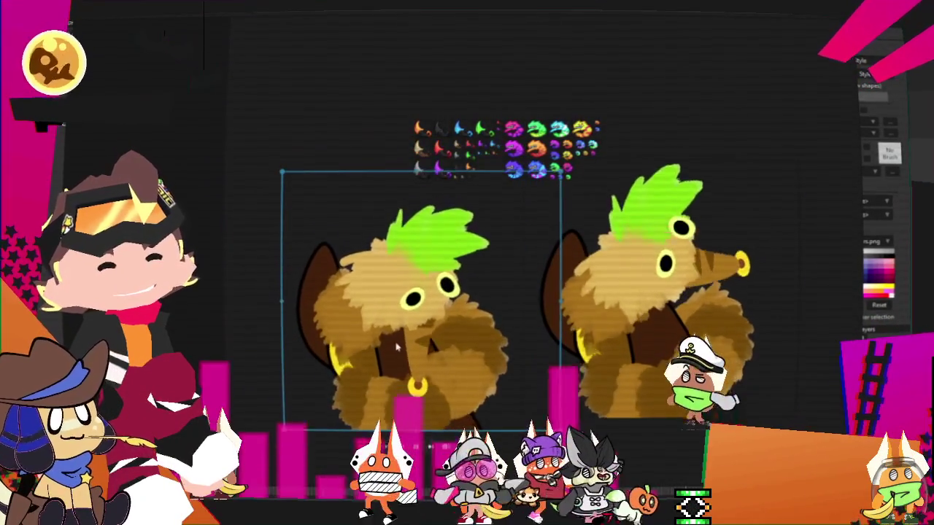
left_click(696, 96)
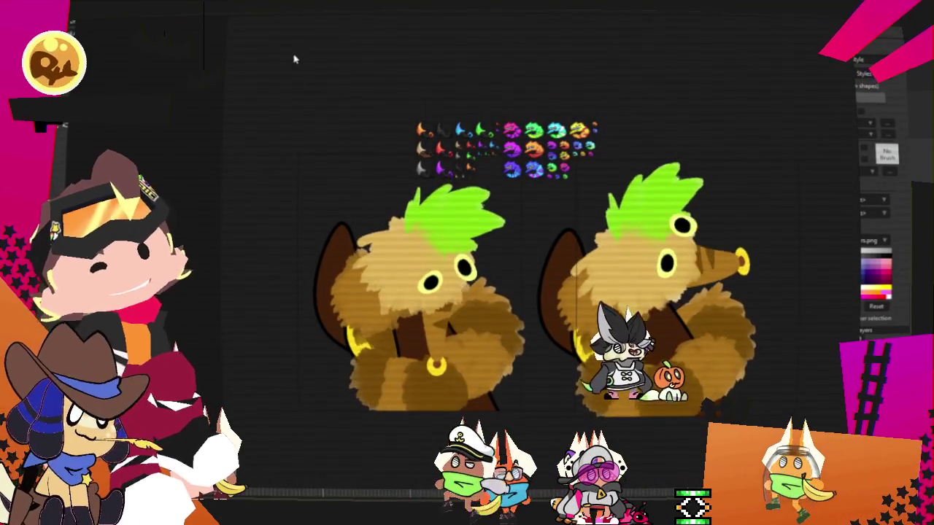
left_click_drag(315, 58, 752, 430)
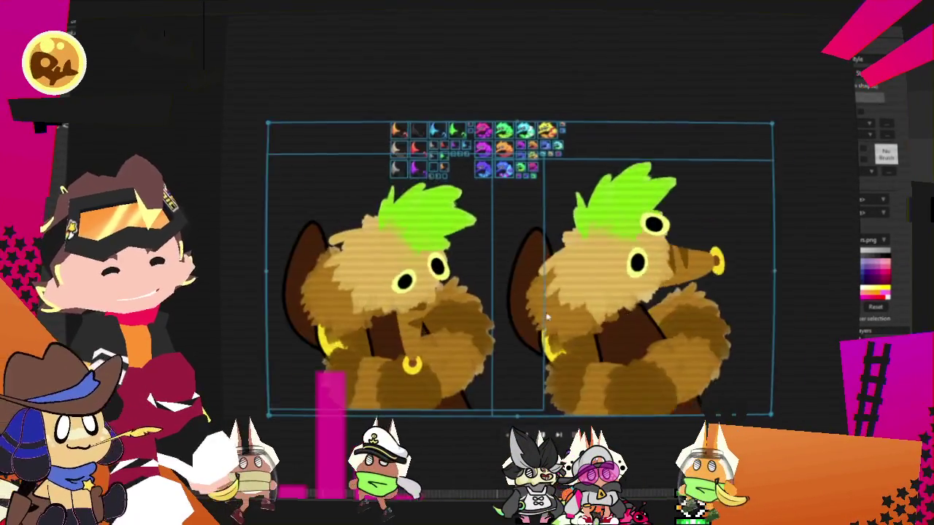
left_click_drag(547, 270, 7, 371)
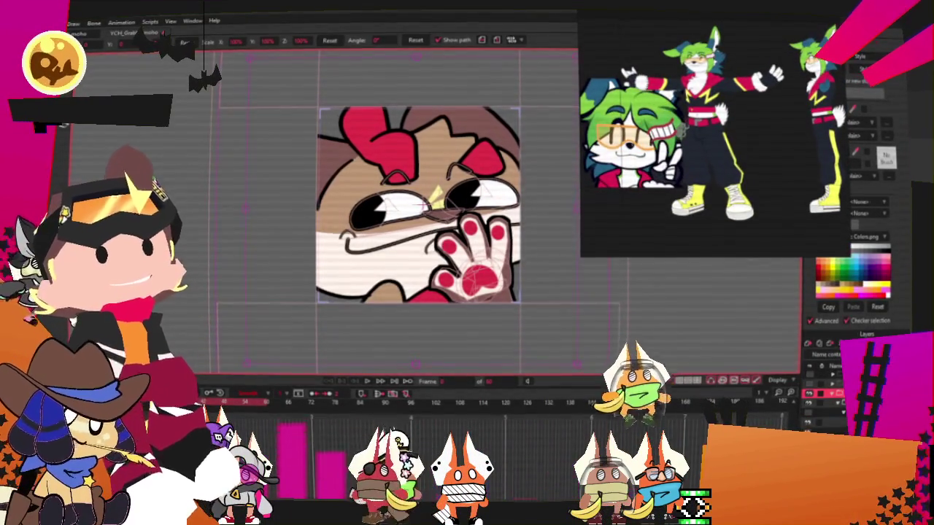
Replace the emote image layer's picture with the green-haired character's grinning close-up.
double_click(824, 365)
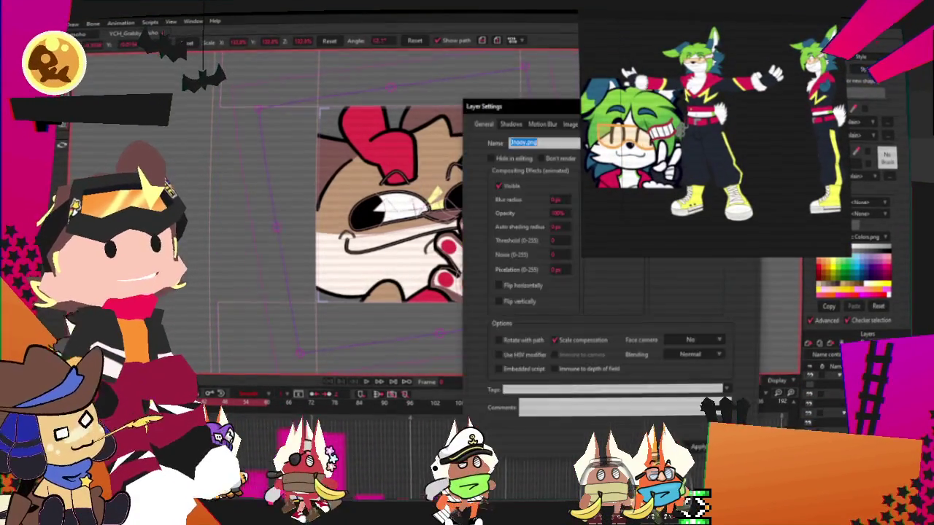
left_click(570, 124)
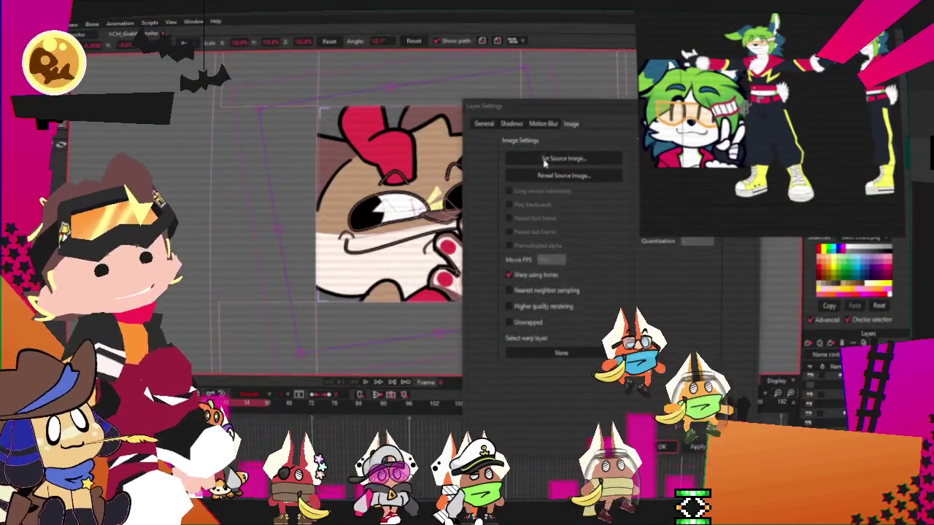
left_click(558, 156)
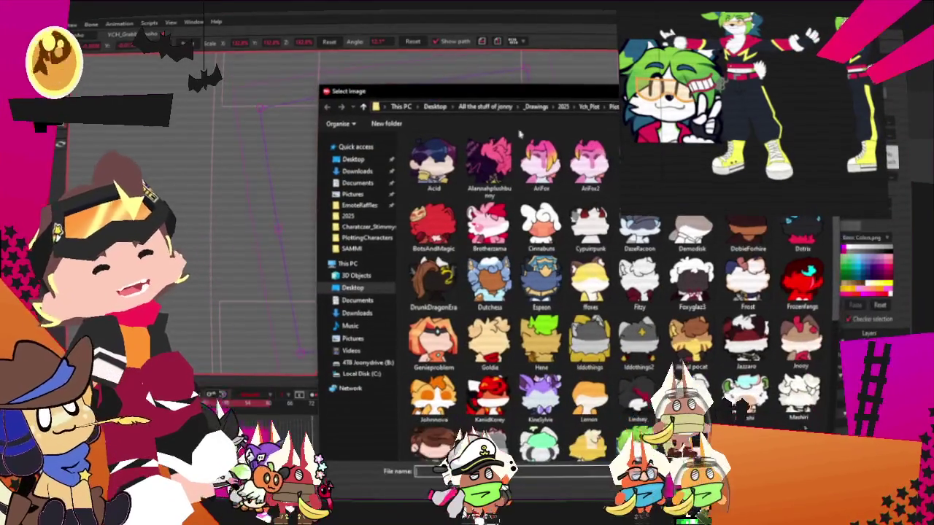
scroll(693, 195, "down", 5)
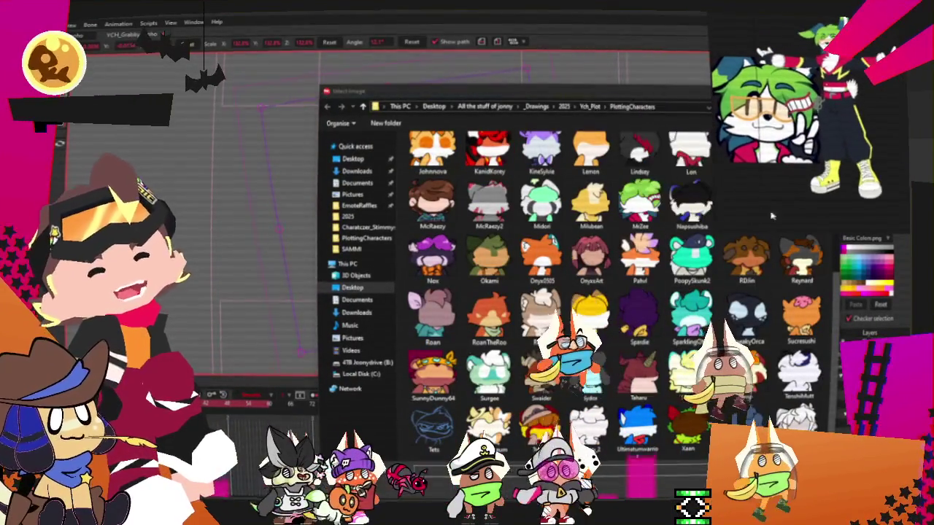
scroll(693, 195, "up", 3)
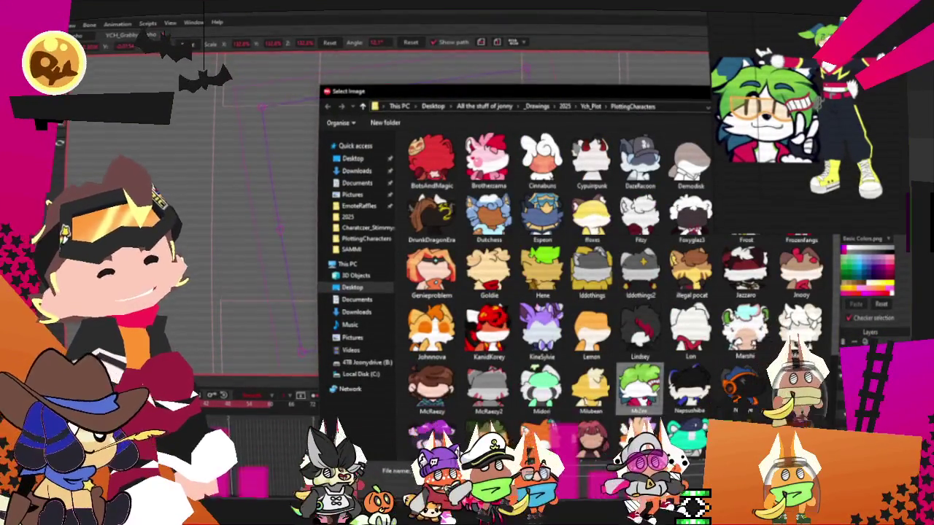
double_click(640, 387)
left_click(663, 448)
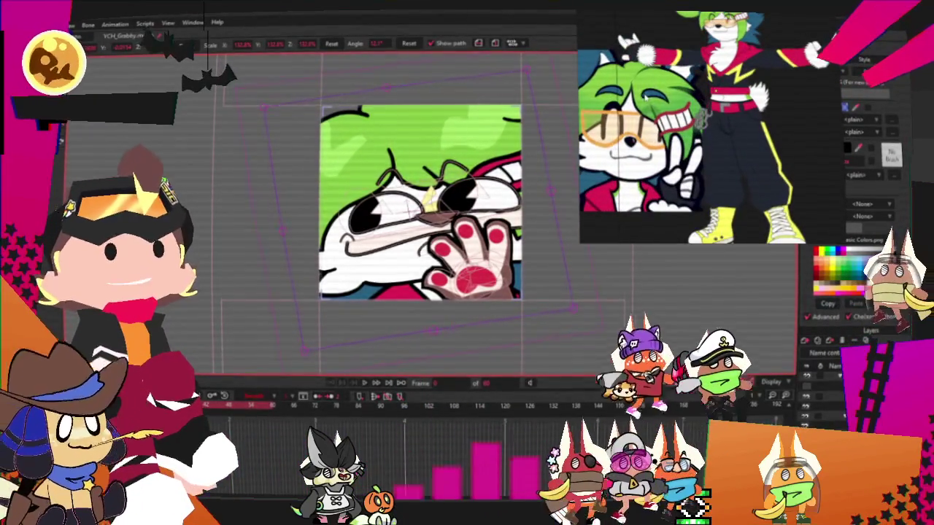
scroll(457, 200, "up", 2)
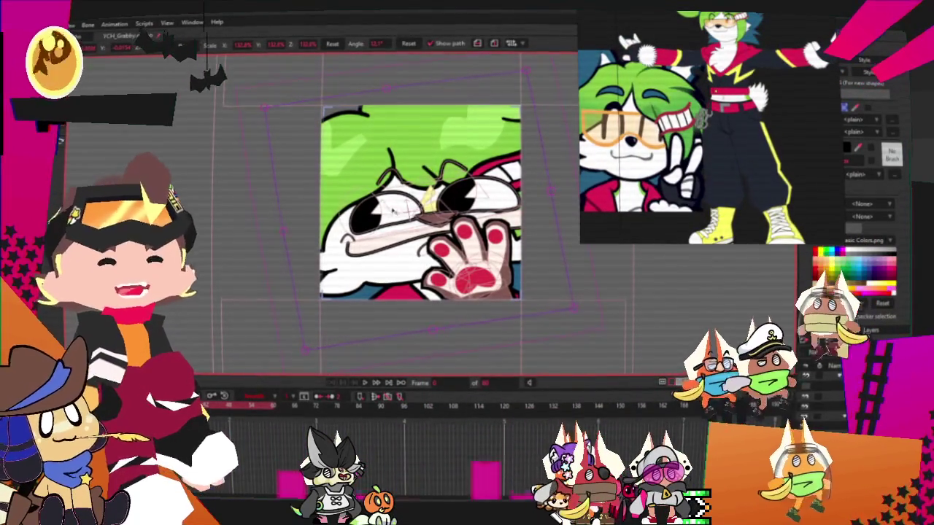
scroll(481, 208, "up", 1)
scroll(518, 219, "up", 1)
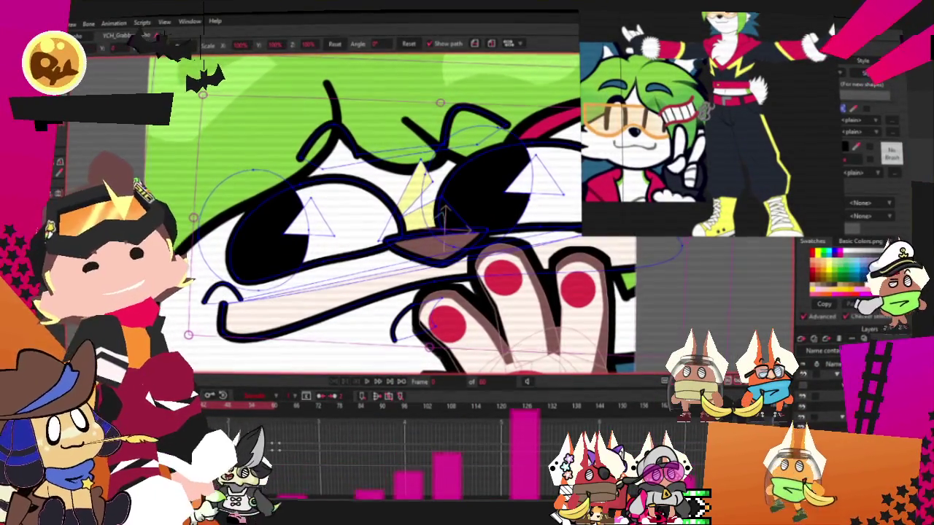
Select the glove shape on the hand and change its fill to dark navy.
key("g")
scroll(554, 292, "up", 2)
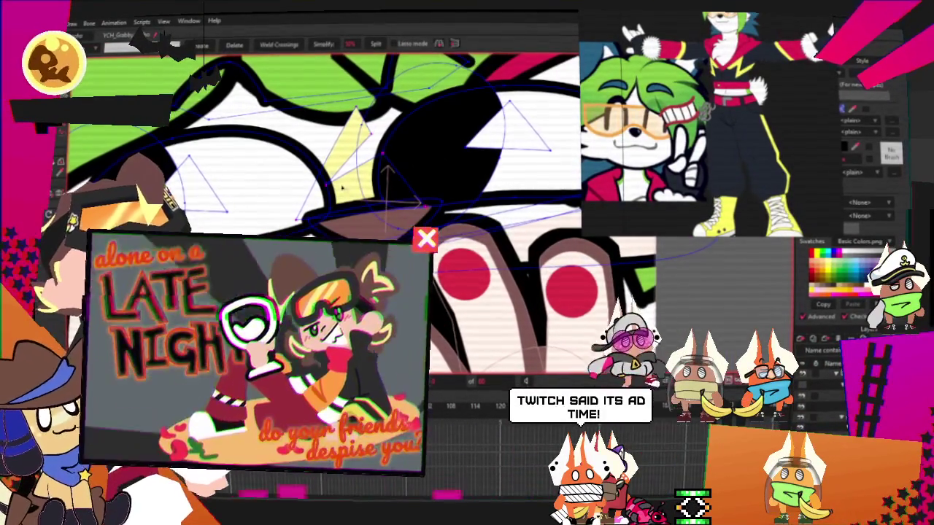
scroll(379, 177, "down", 3)
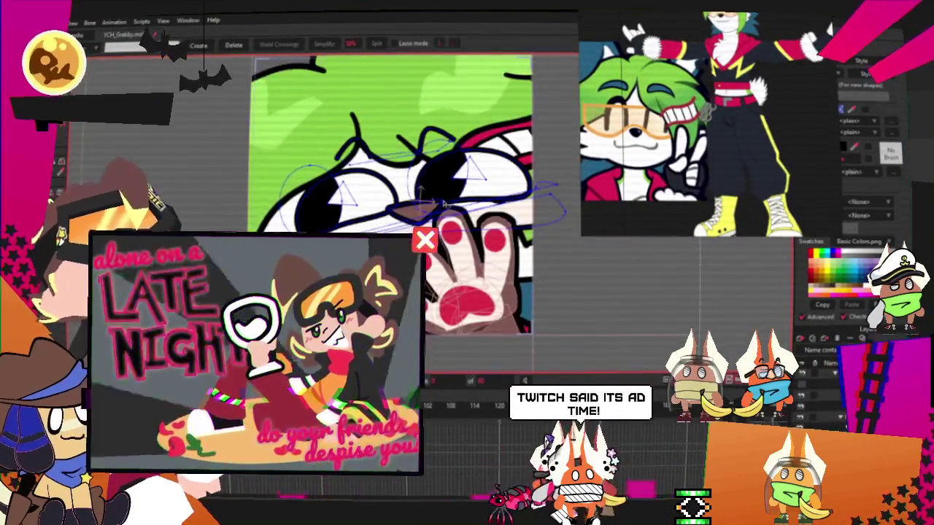
scroll(443, 204, "up", 3)
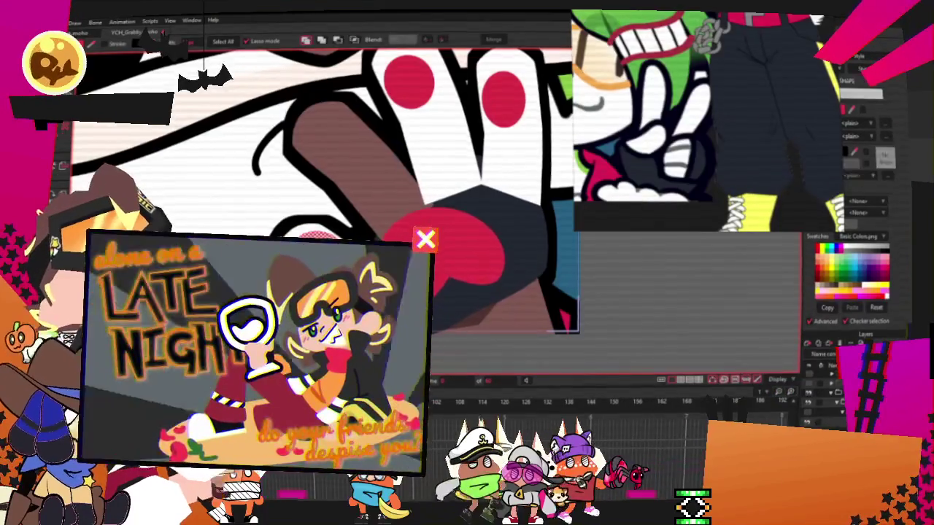
scroll(490, 297, "up", 1)
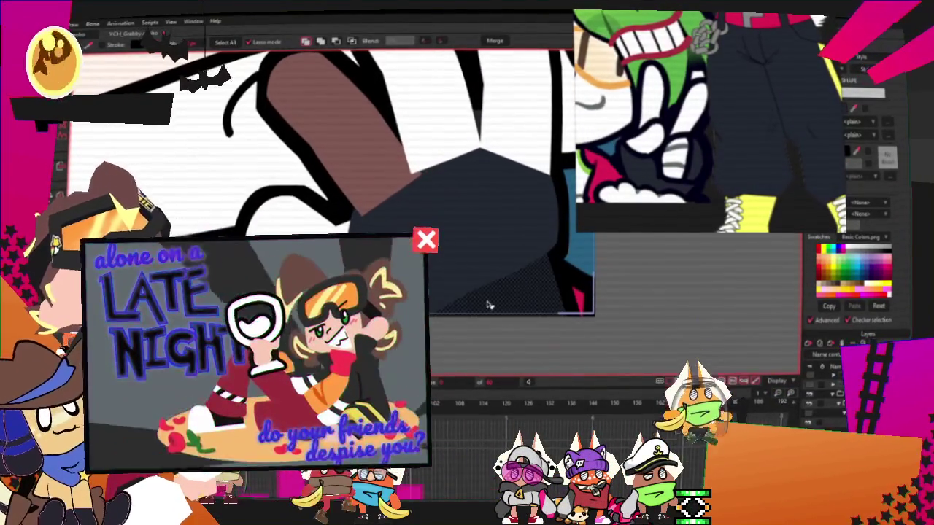
left_click(843, 113)
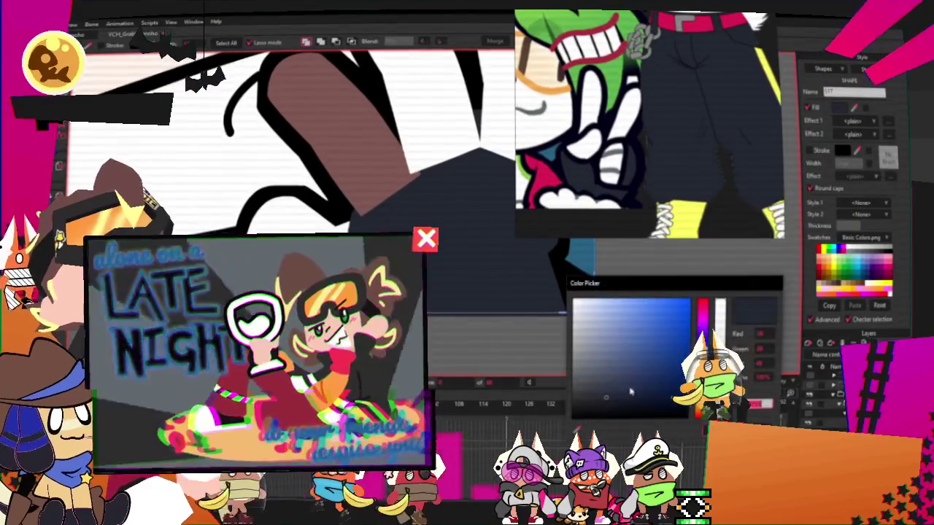
left_click(547, 286)
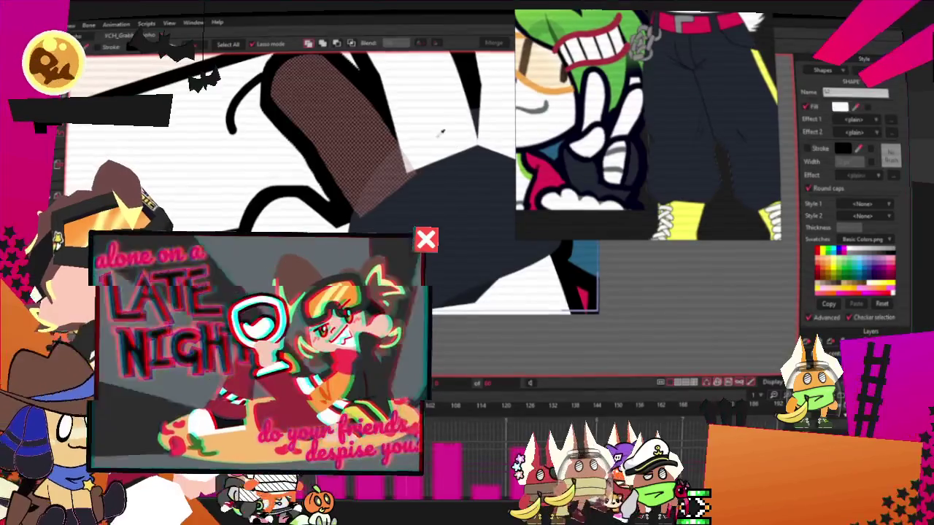
scroll(438, 161, "down", 3)
scroll(485, 307, "down", 3)
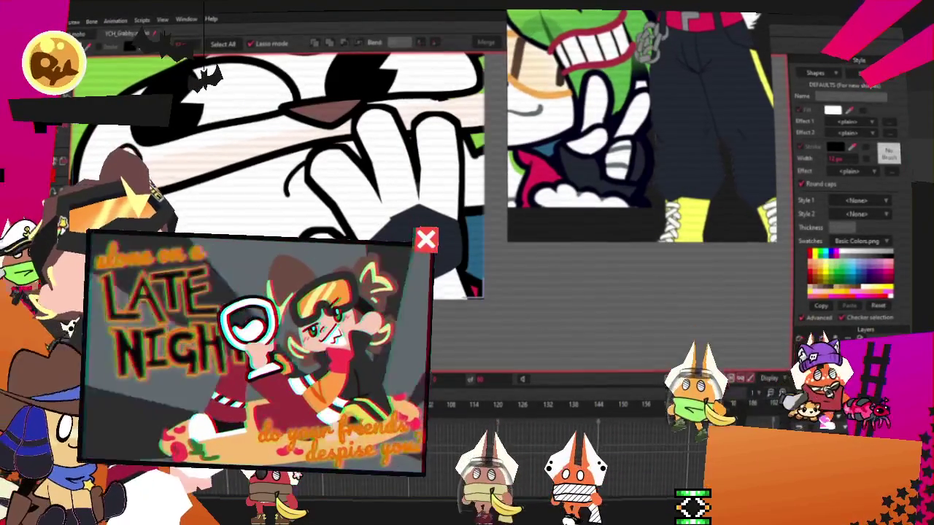
Zoom into the glove mesh, adding and moving outline points to match the reference hand.
key("a")
scroll(365, 160, "up", 2)
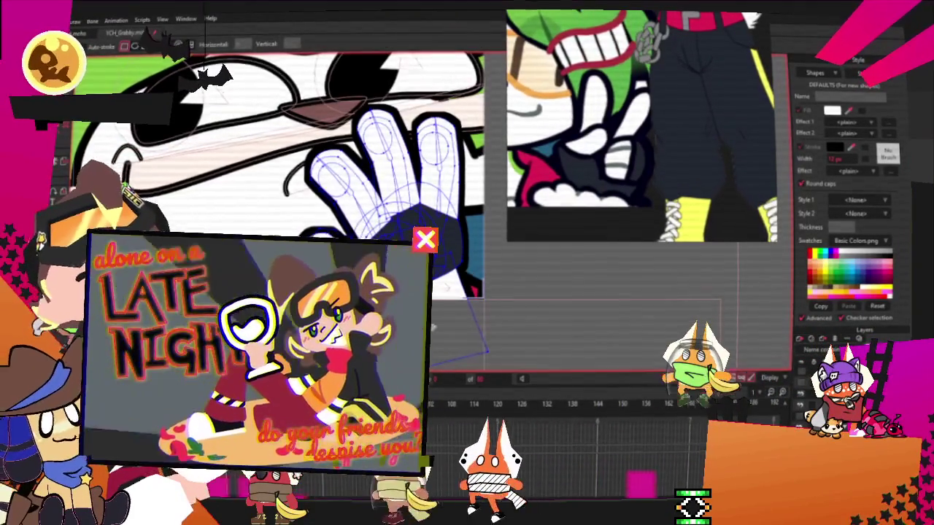
scroll(365, 160, "up", 2)
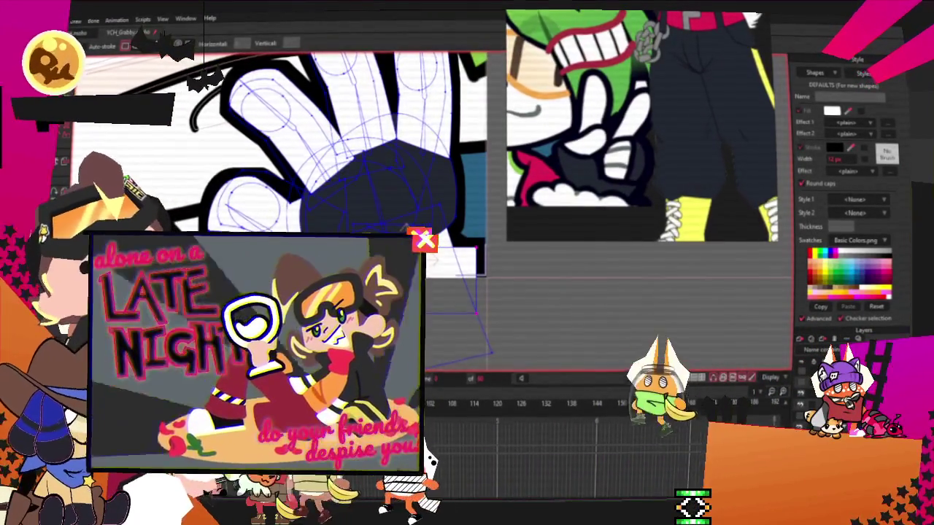
key("q")
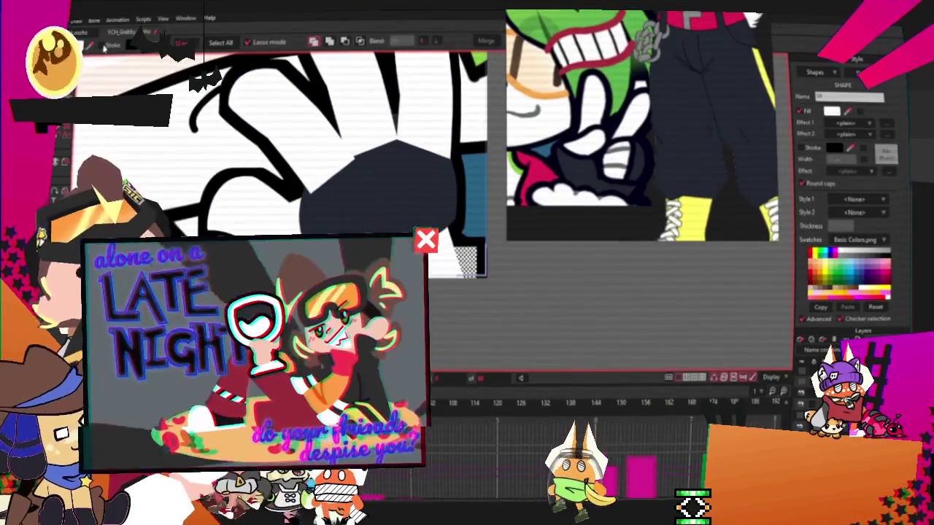
scroll(364, 202, "up", 2)
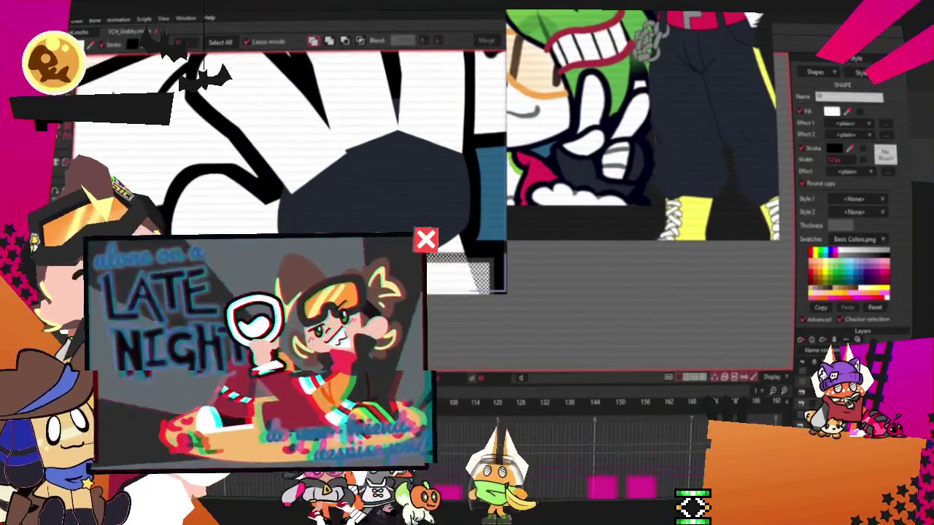
key("a")
scroll(395, 218, "down", 2)
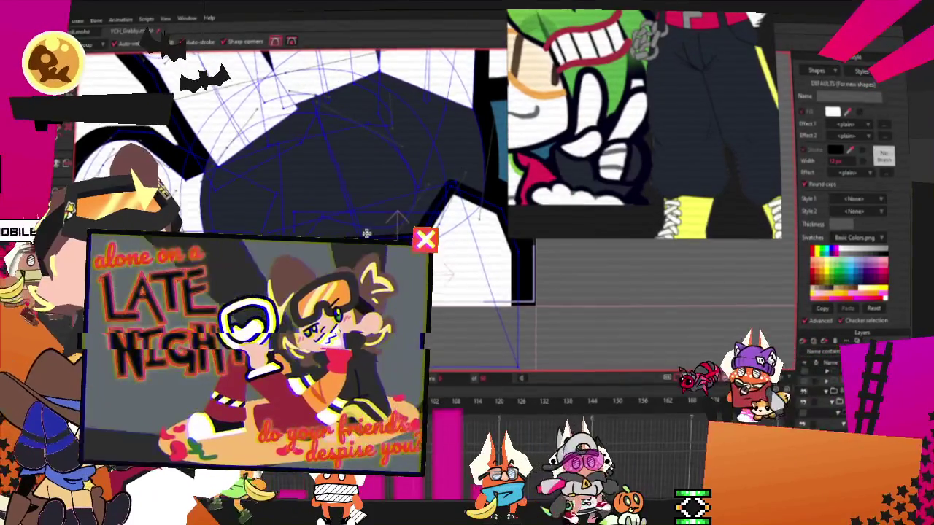
scroll(395, 219, "up", 2)
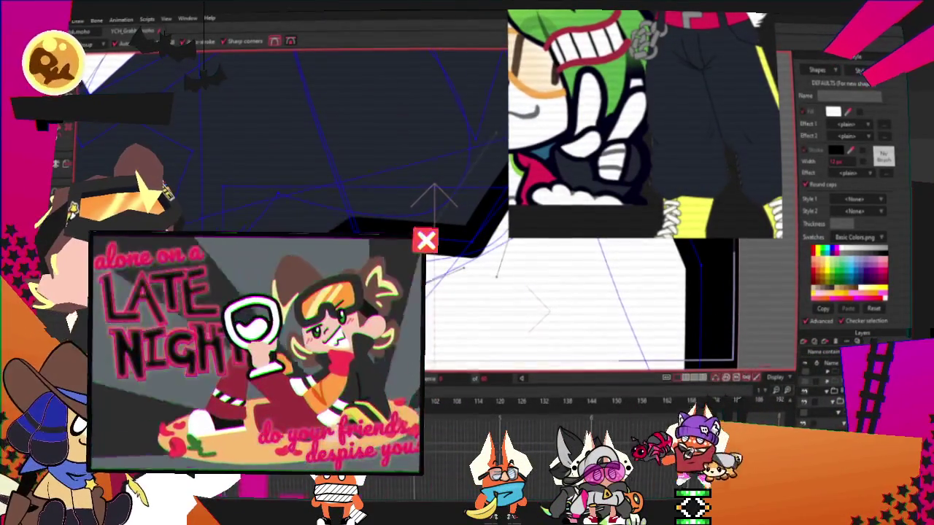
scroll(474, 219, "up", 1)
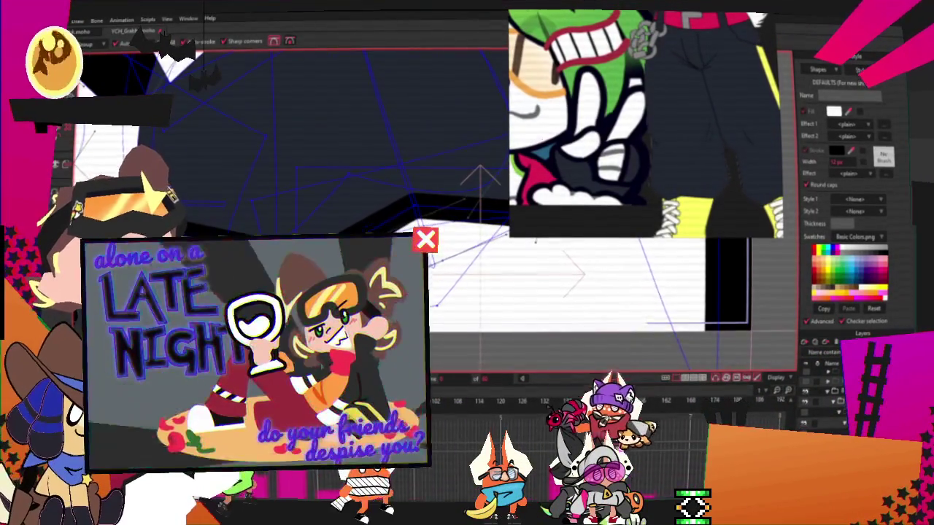
scroll(467, 219, "down", 1)
scroll(467, 219, "down", 1)
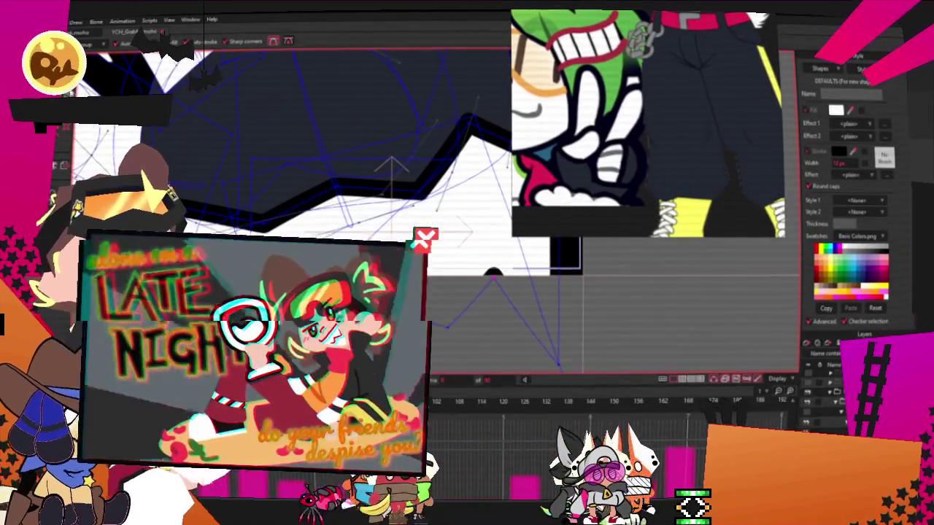
key("t")
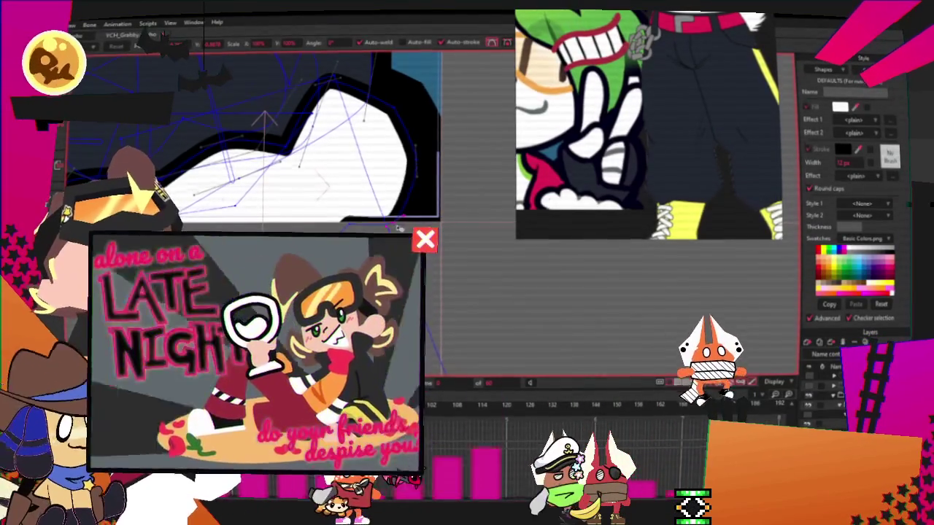
Nudge groups of glove points with the magnet tool, then fine-tune the remaining hand points.
key("x")
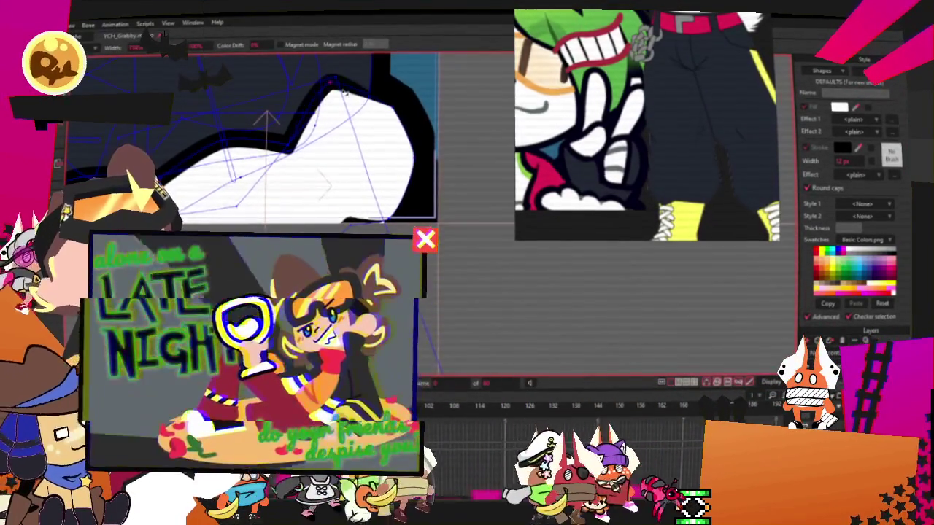
scroll(342, 124, "down", 3)
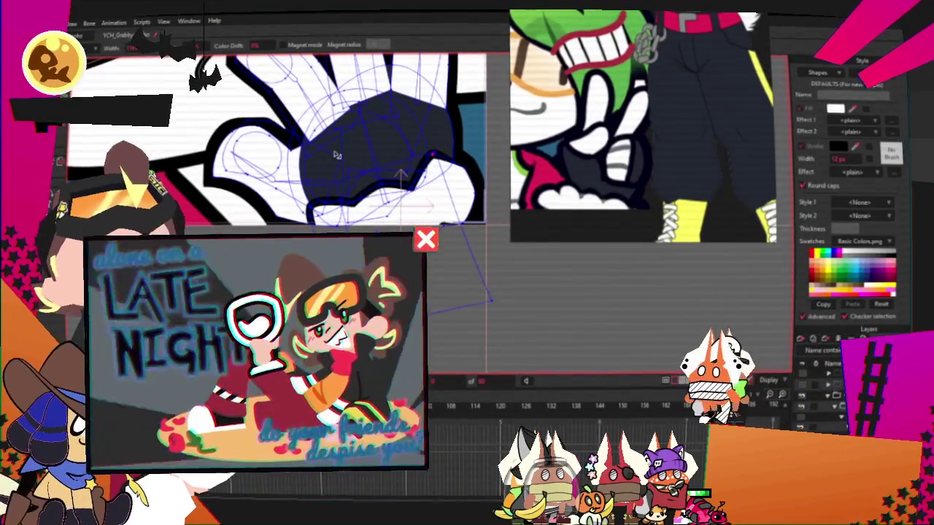
scroll(373, 135, "up", 5)
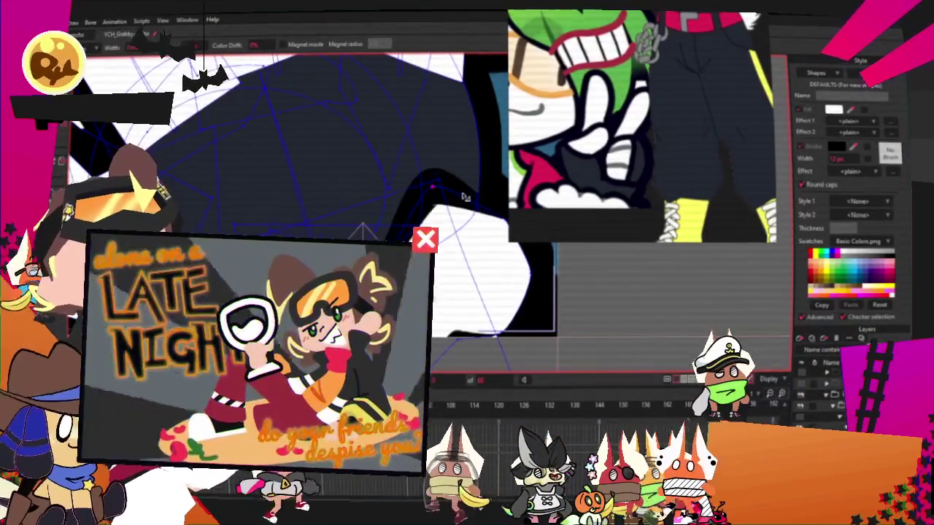
key("t")
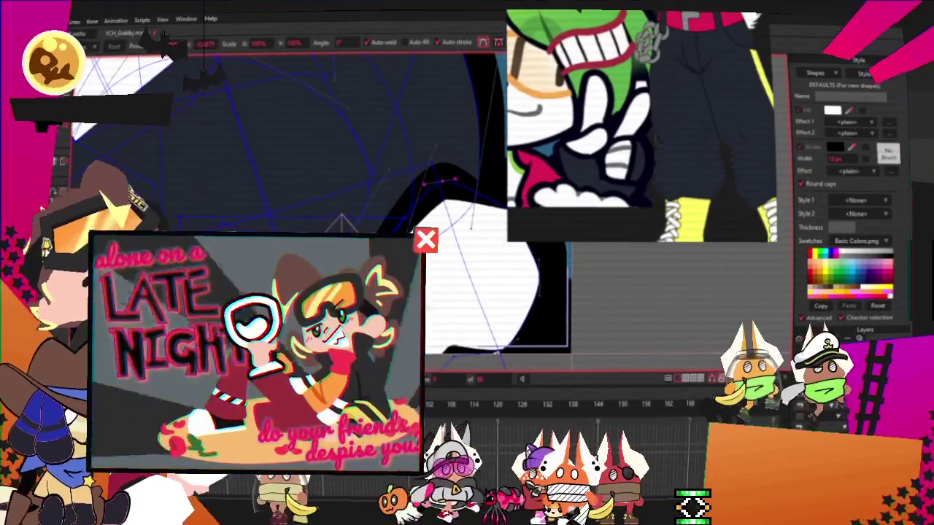
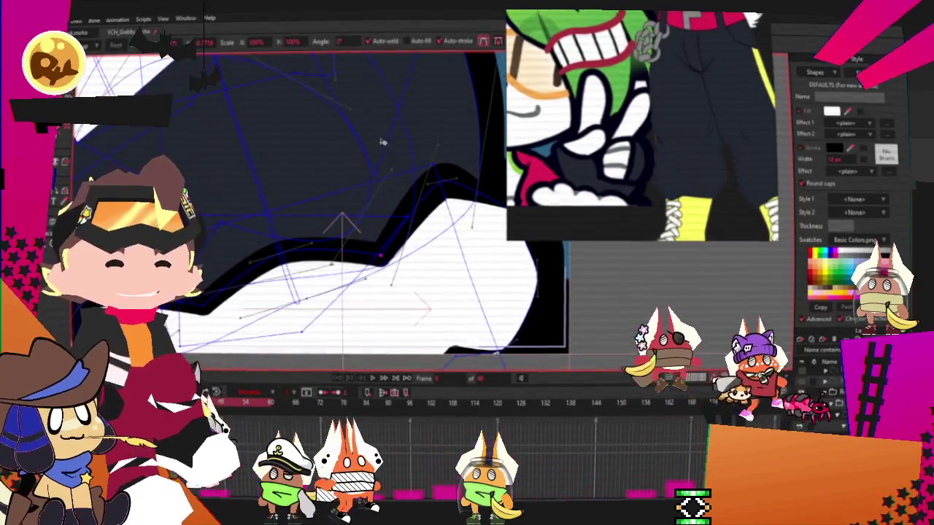
Play the animation to preview the hand.
scroll(324, 192, "down", 3)
scroll(324, 192, "down", 2)
scroll(349, 201, "up", 2)
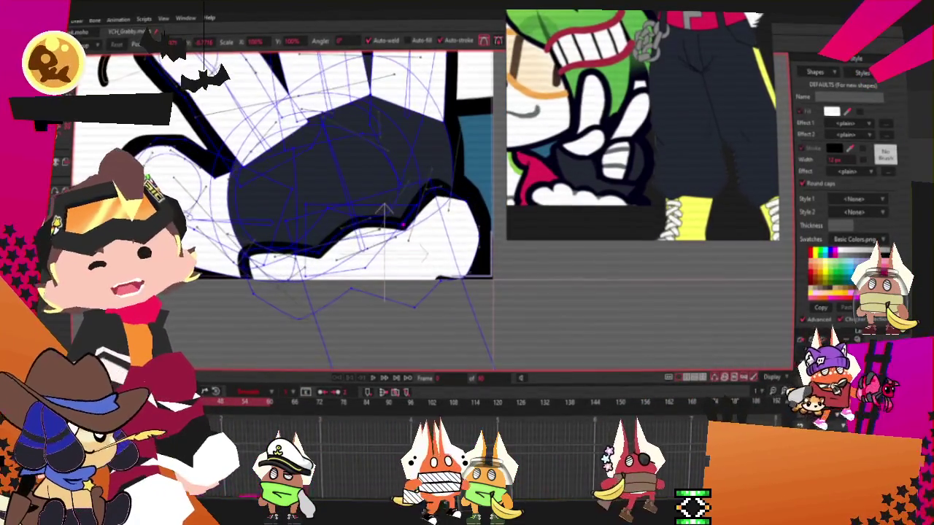
left_click(374, 378)
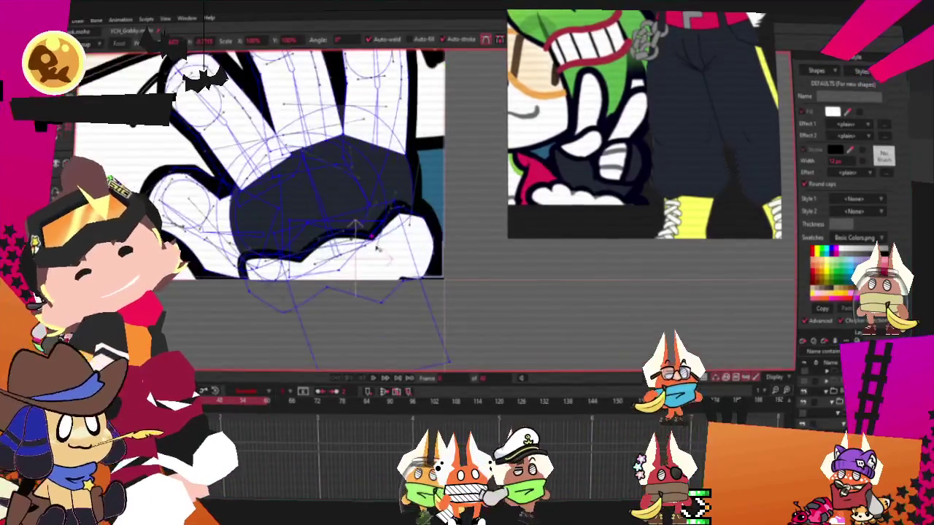
scroll(316, 233, "up", 2)
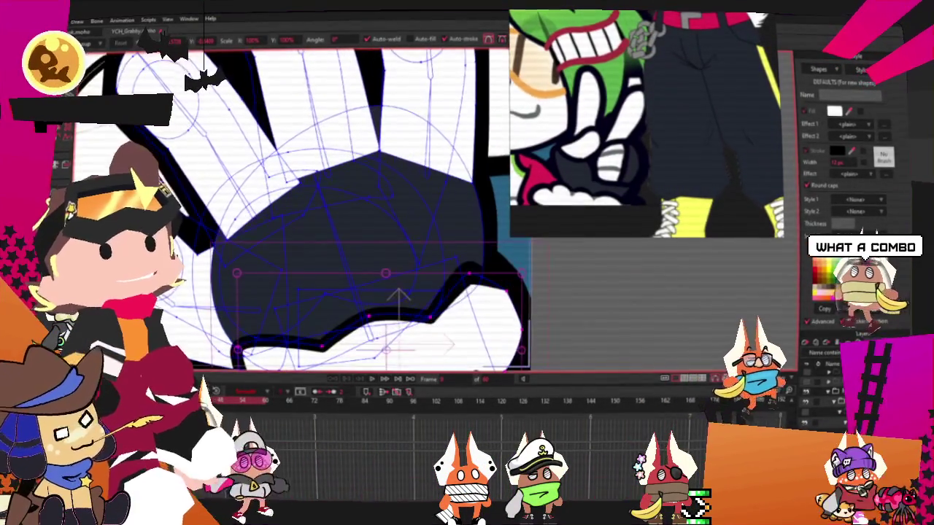
Deselect the points on the hand outline, returning to the Curvature tool afterwards.
key("c")
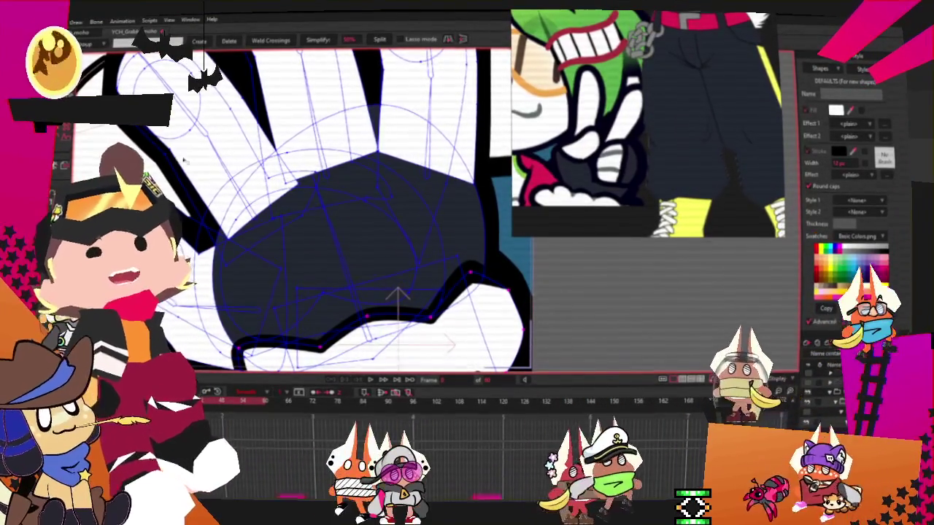
key("g")
scroll(264, 271, "up", 2)
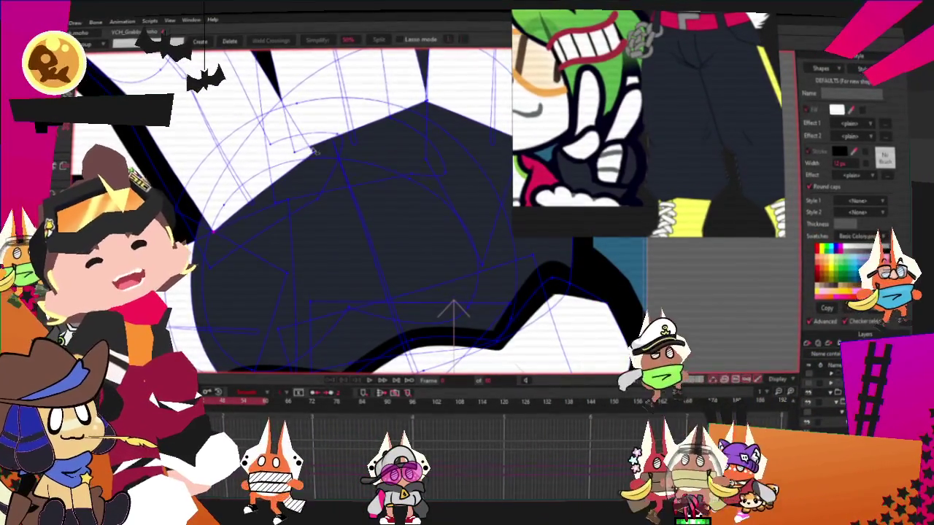
left_click_drag(289, 141, 323, 160)
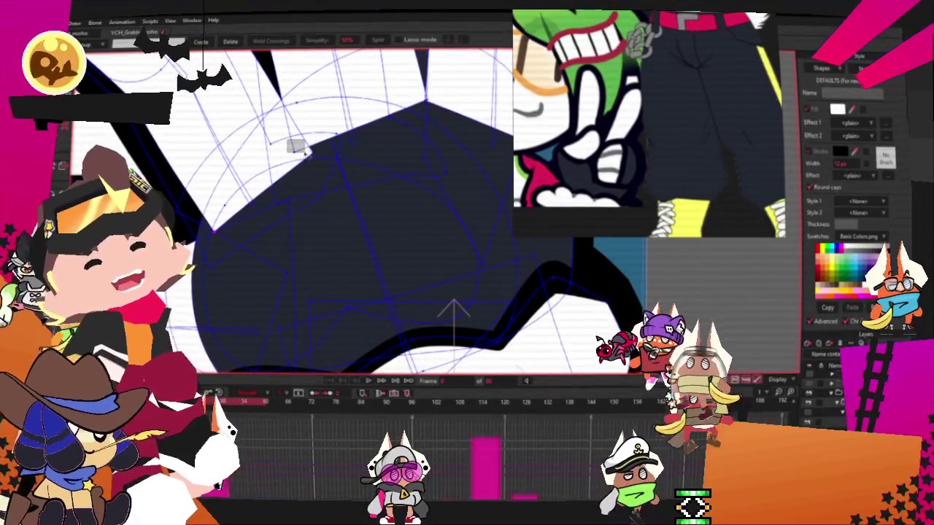
scroll(325, 161, "up", 1)
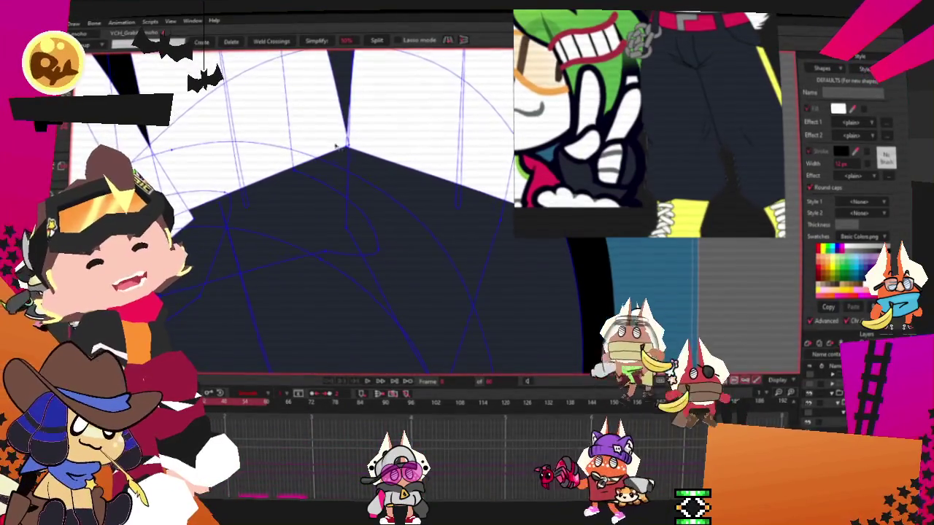
scroll(391, 317, "down", 1)
key("c")
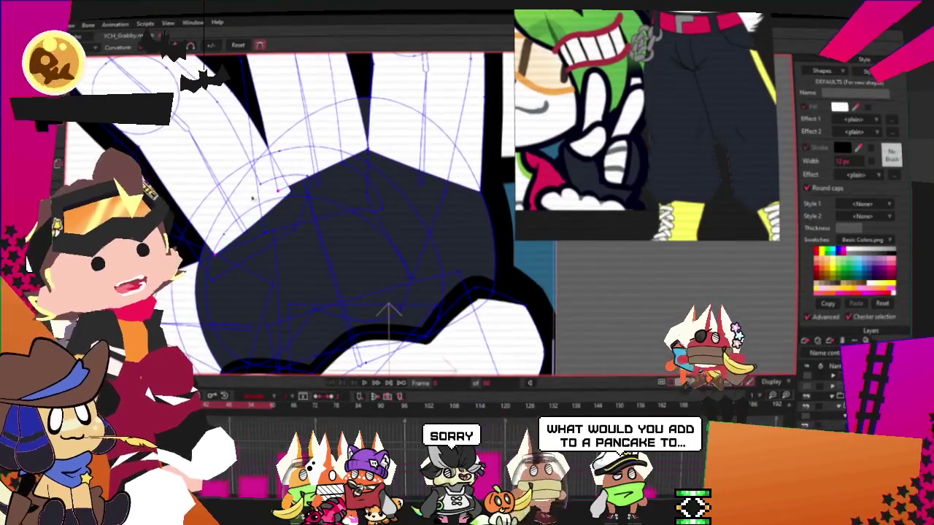
Step the animation forward one frame.
scroll(310, 207, "down", 3)
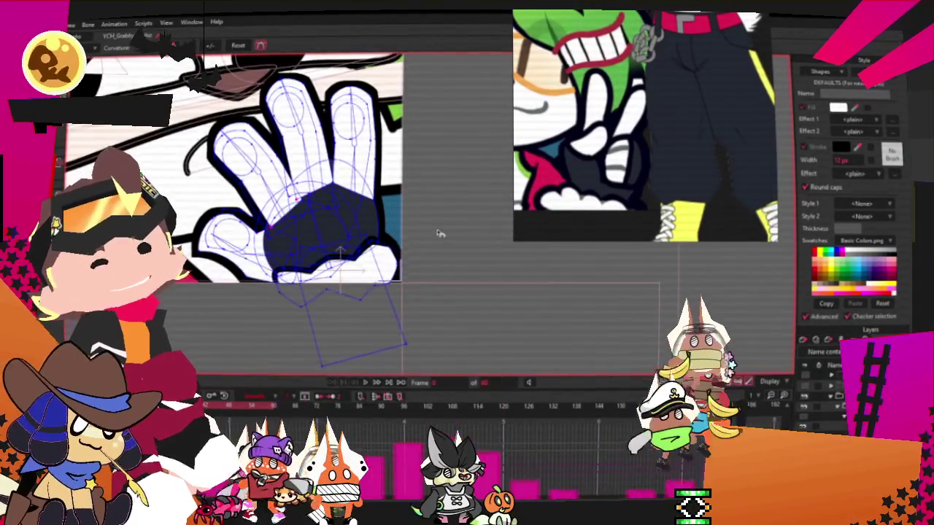
scroll(440, 234, "down", 2)
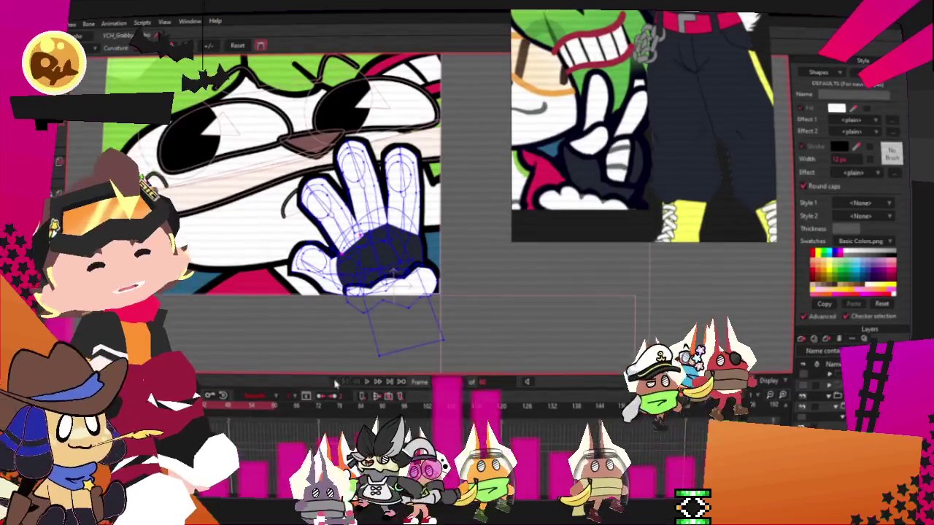
left_click(389, 381)
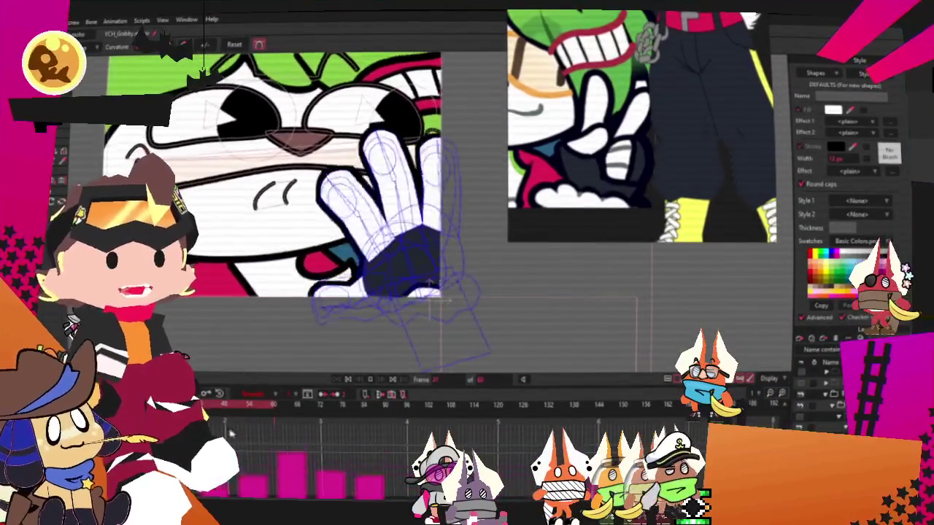
Enlarge the reference preview window.
scroll(395, 273, "up", 3)
scroll(360, 150, "up", 3)
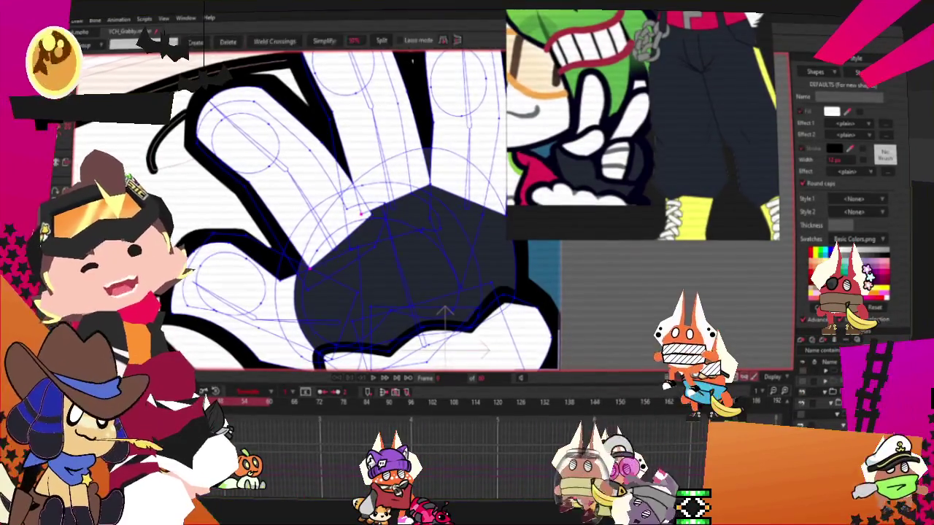
scroll(732, 155, "down", 5)
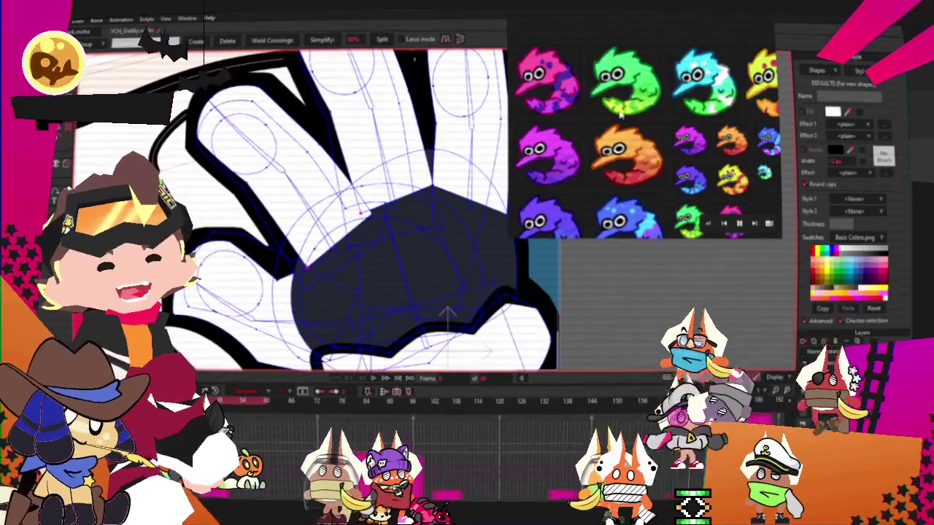
left_click_drag(508, 236, 121, 504)
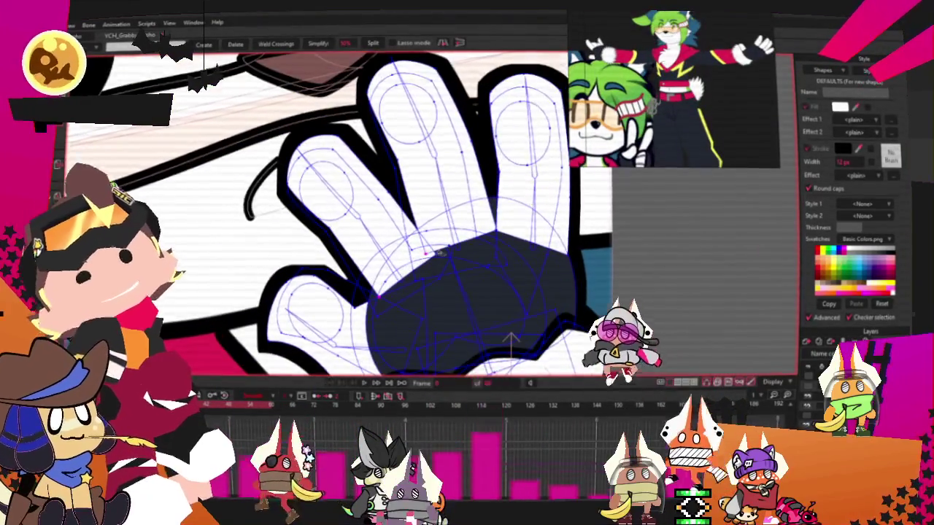
Marquee-select a group of points on the hand with Transform Points.
scroll(510, 342, "up", 2)
left_click_drag(351, 321, 421, 254)
key("t")
Select the hand's finger fills with the Select Shape tool.
scroll(412, 248, "up", 2)
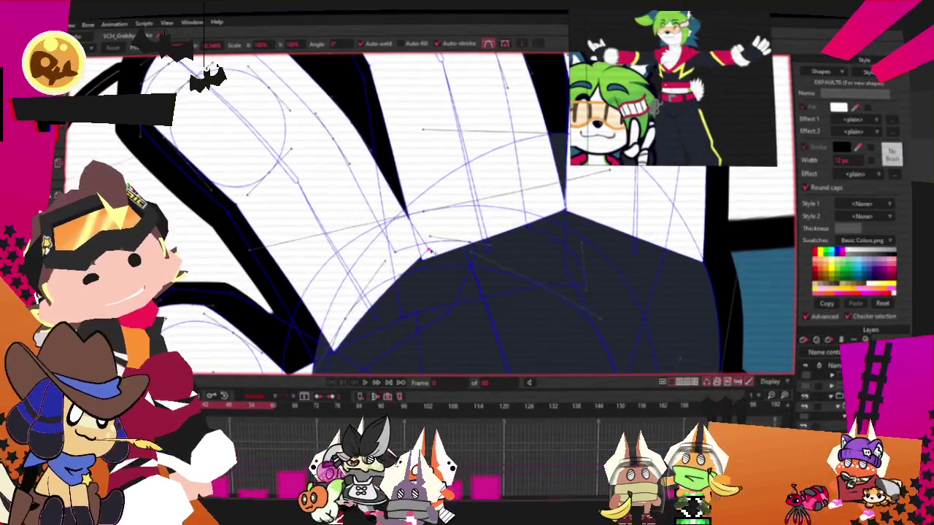
scroll(429, 261, "down", 2)
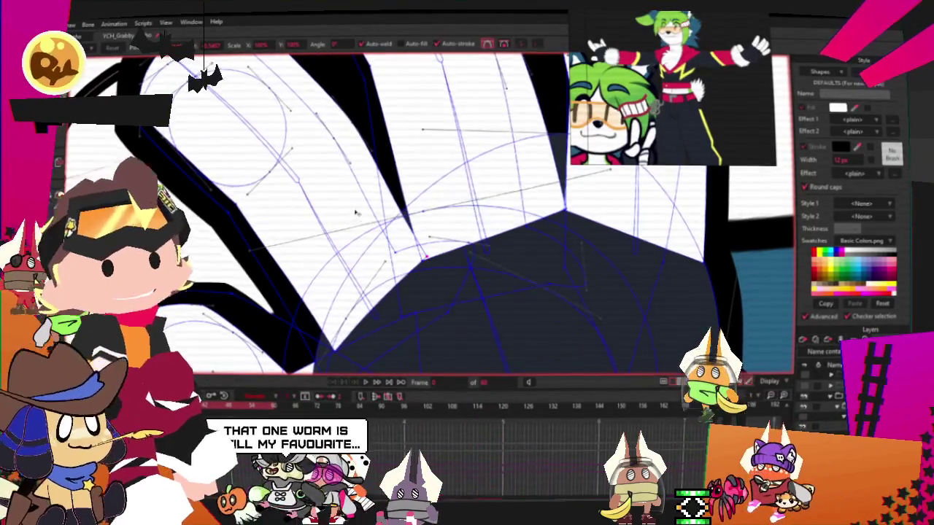
scroll(450, 221, "down", 1)
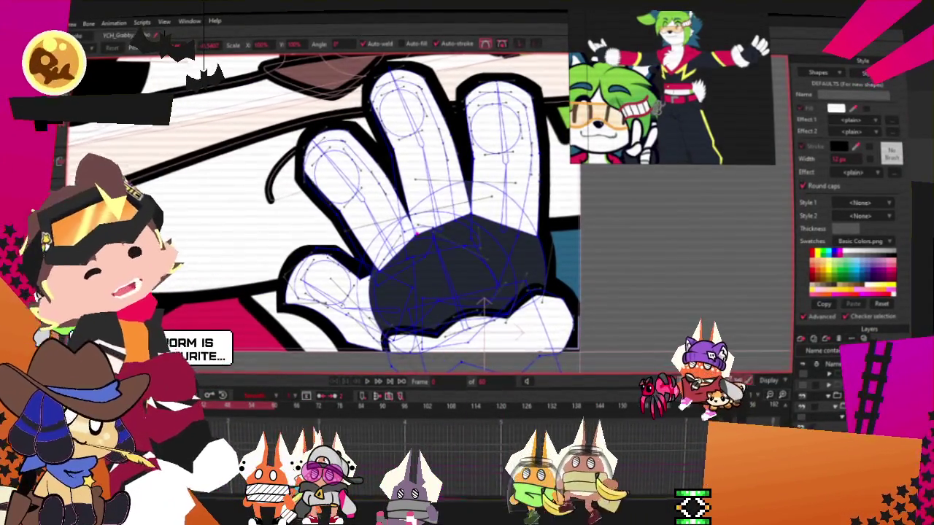
scroll(438, 306, "down", 1)
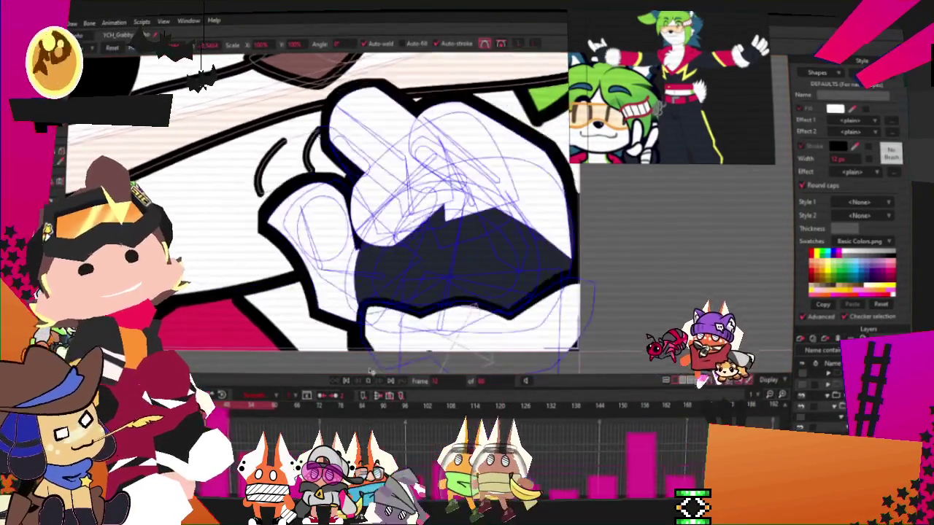
scroll(438, 306, "down", 2)
scroll(438, 306, "down", 1)
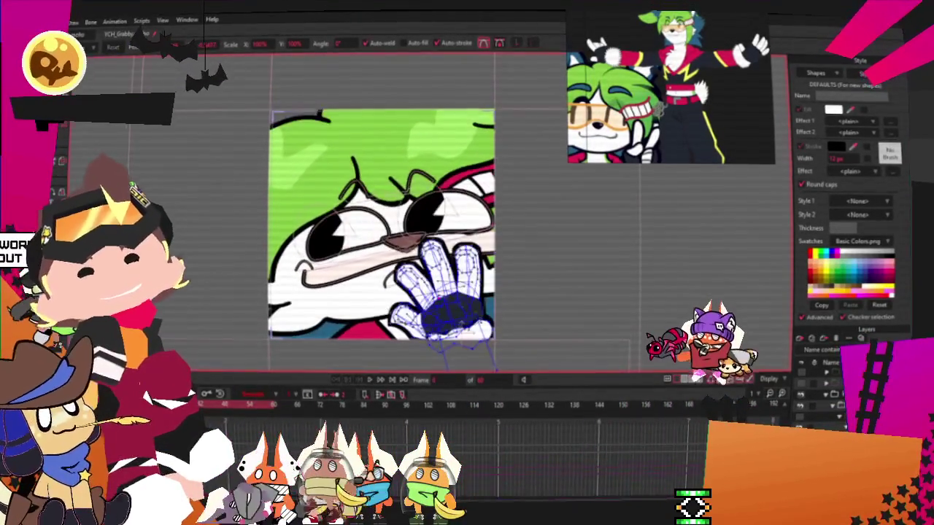
scroll(383, 320, "up", 2)
scroll(409, 306, "up", 2)
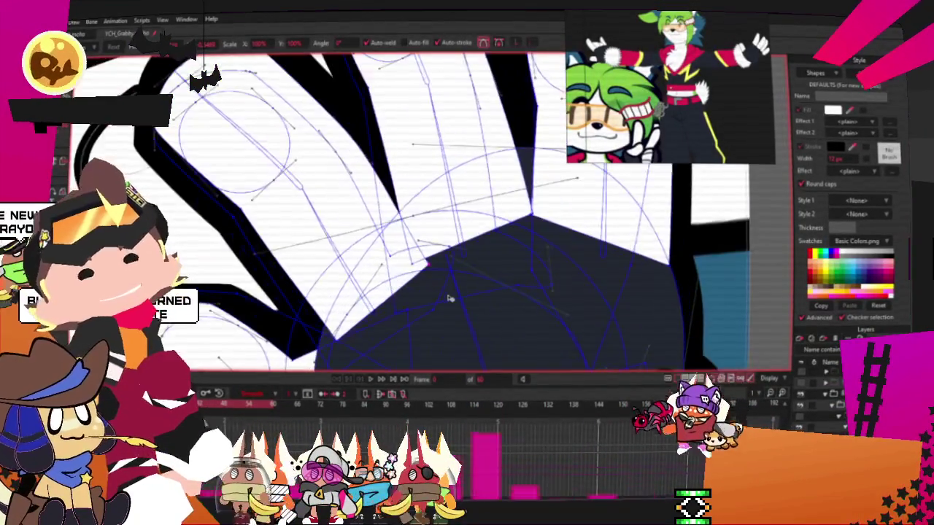
scroll(437, 295, "down", 1)
scroll(437, 296, "down", 1)
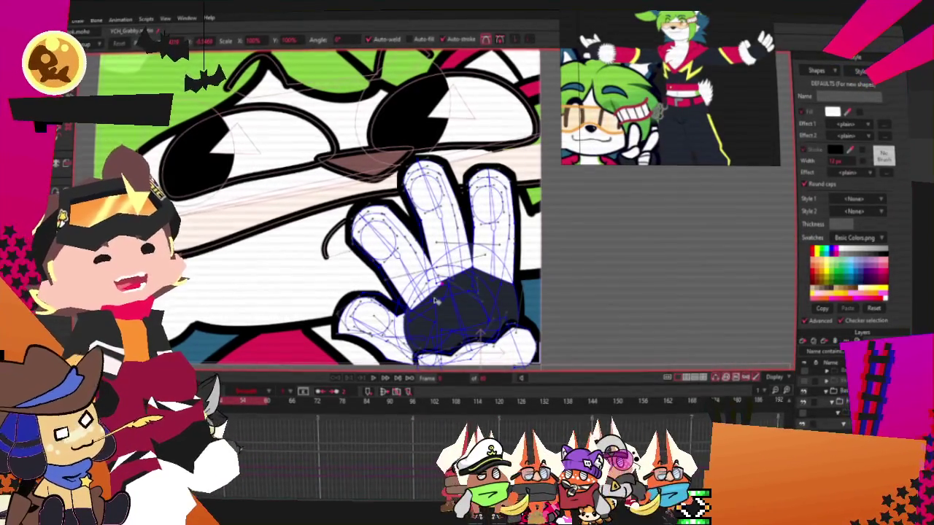
scroll(556, 297, "down", 2)
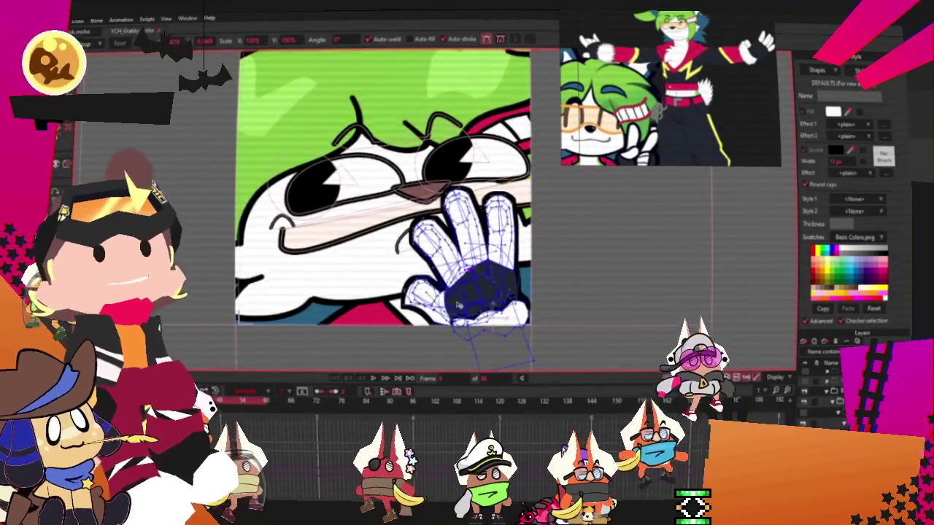
scroll(455, 300, "up", 3)
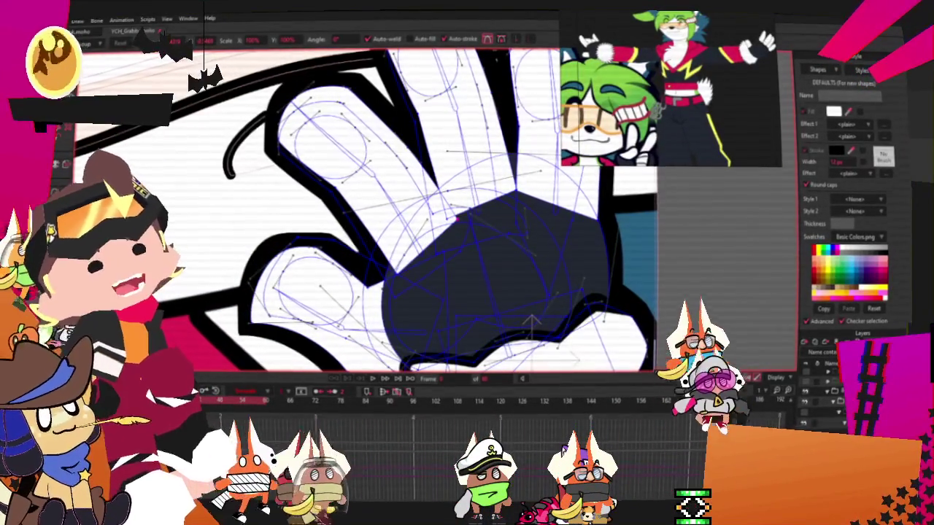
key("u")
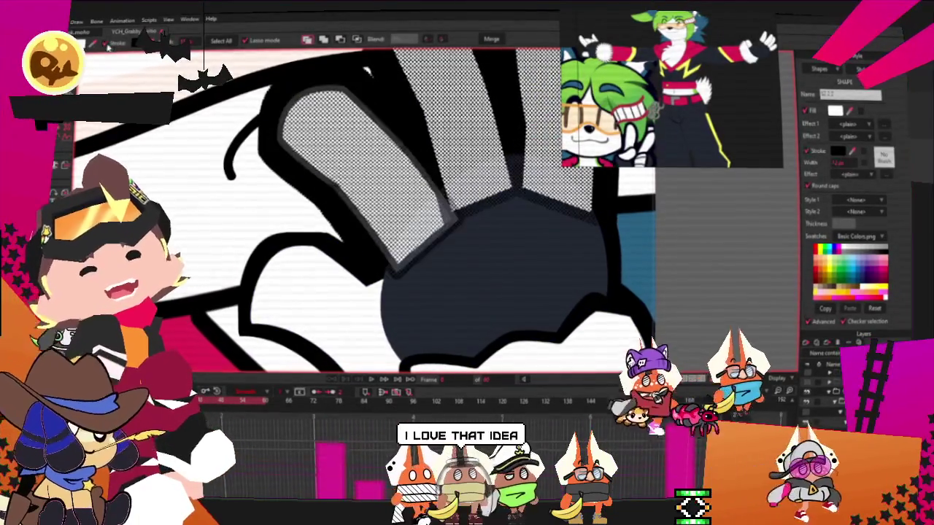
Select every shape and play the animation briefly.
key("ctrl+a")
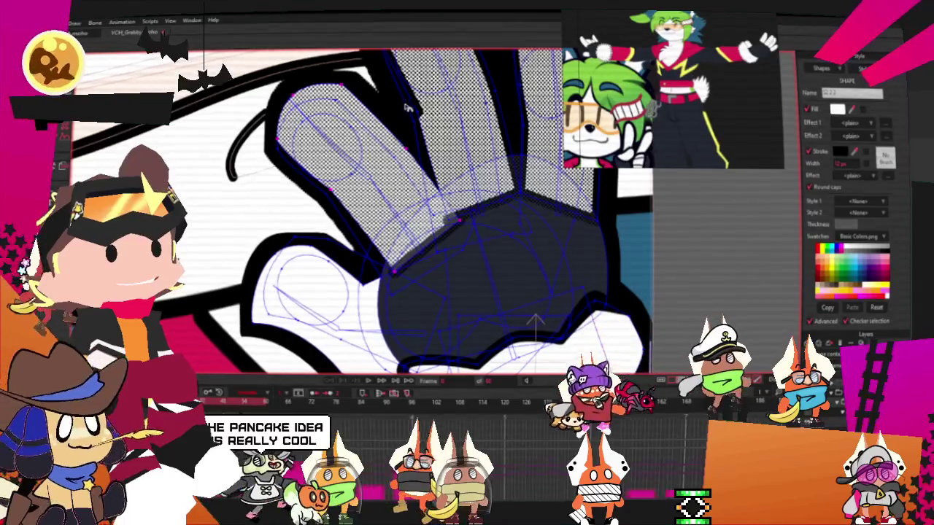
scroll(372, 73, "down", 2)
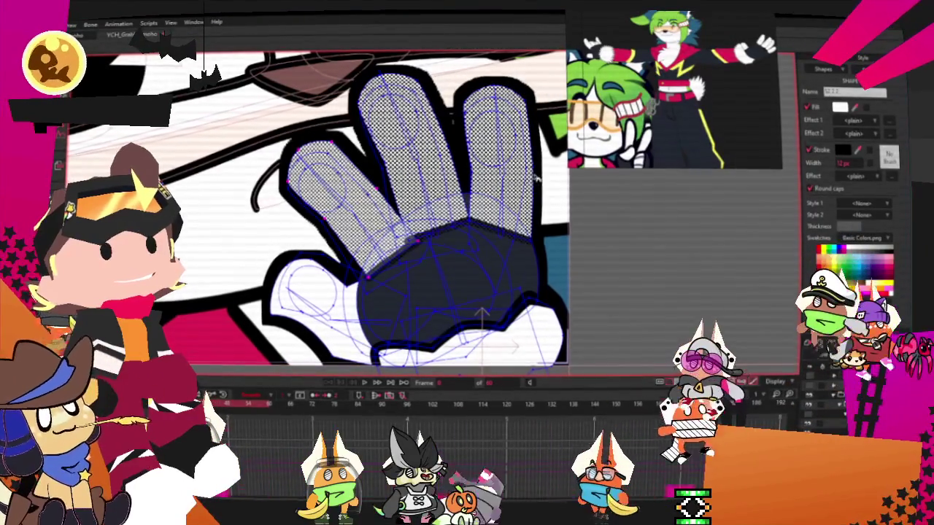
left_click(364, 384)
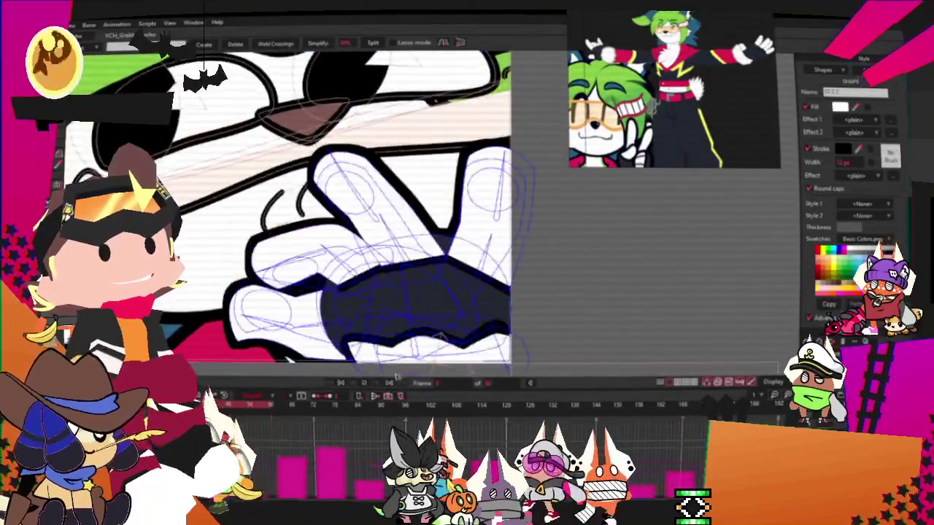
left_click(343, 384)
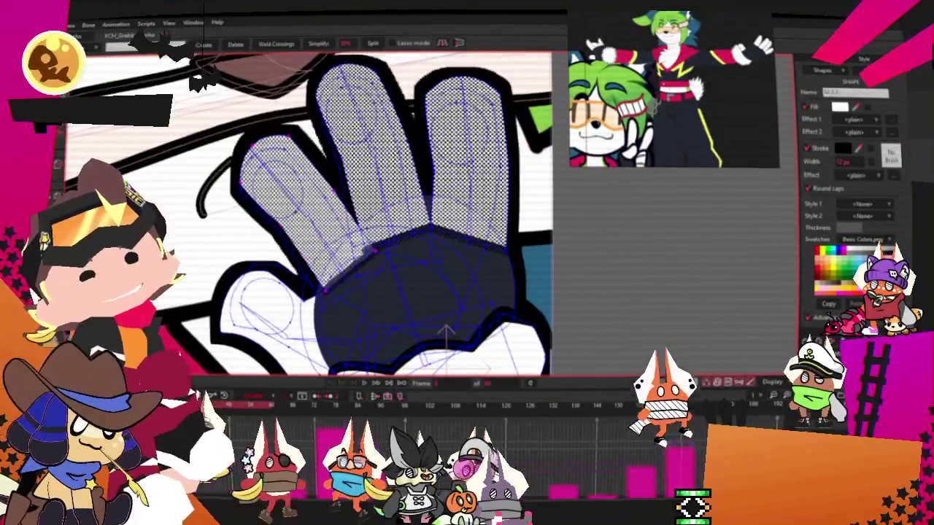
Zoom out and click empty canvas to deselect the hand shape.
key("q")
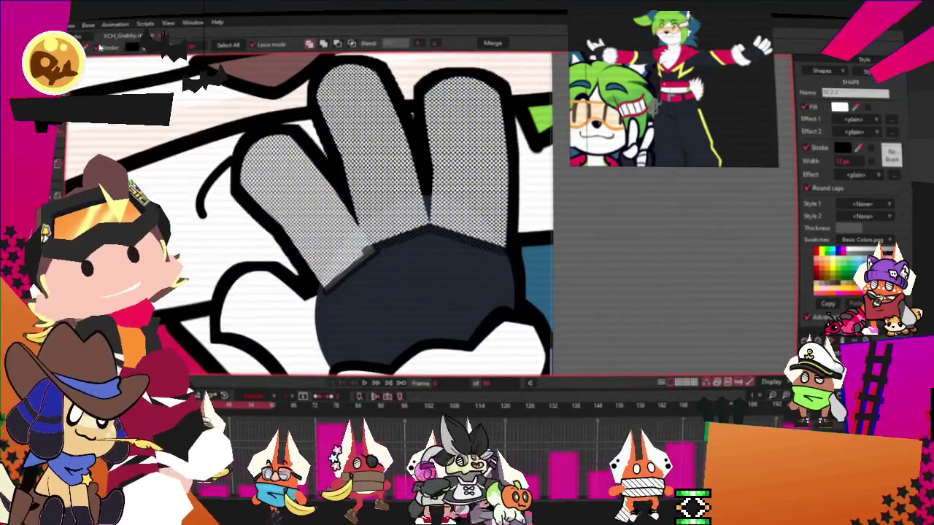
scroll(438, 277, "down", 2)
scroll(437, 277, "down", 2)
left_click(477, 273)
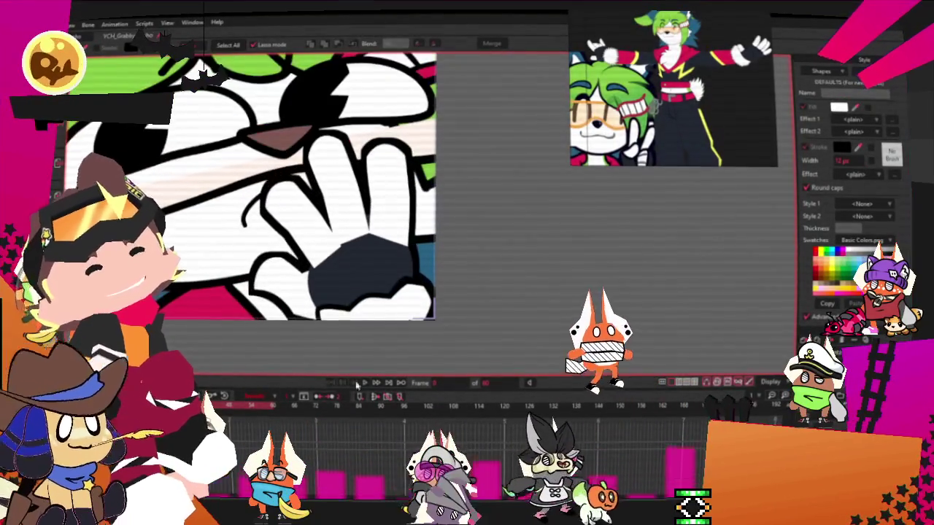
scroll(425, 321, "down", 3)
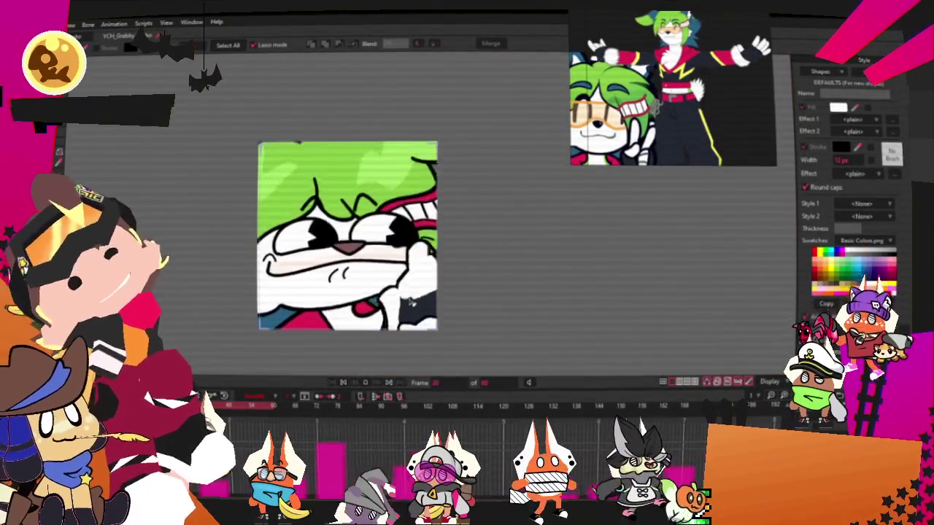
key("Right")
key("Right")
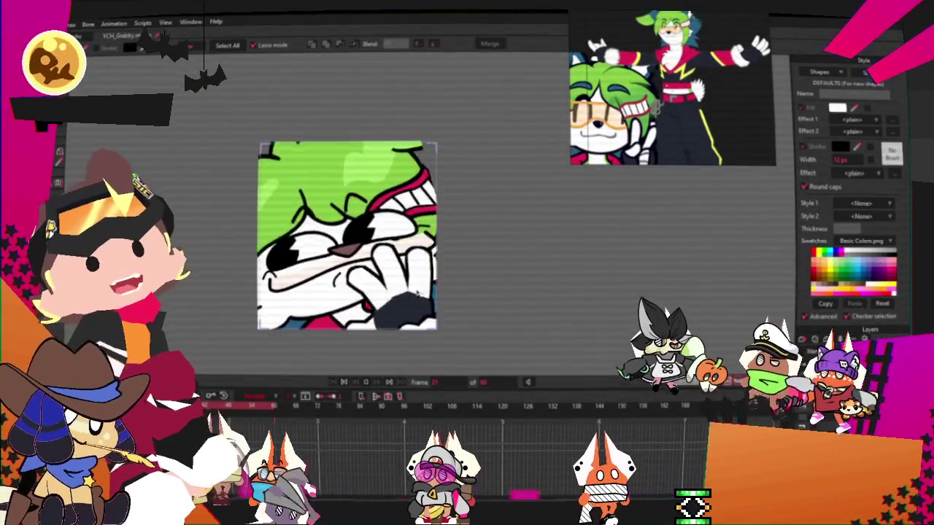
key("Right")
key("Right")
key("space")
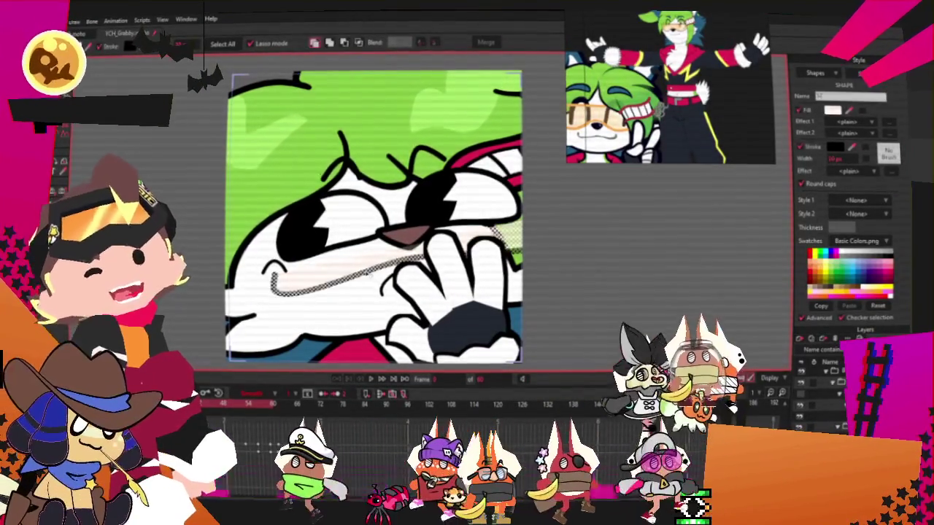
scroll(652, 205, "up", 2)
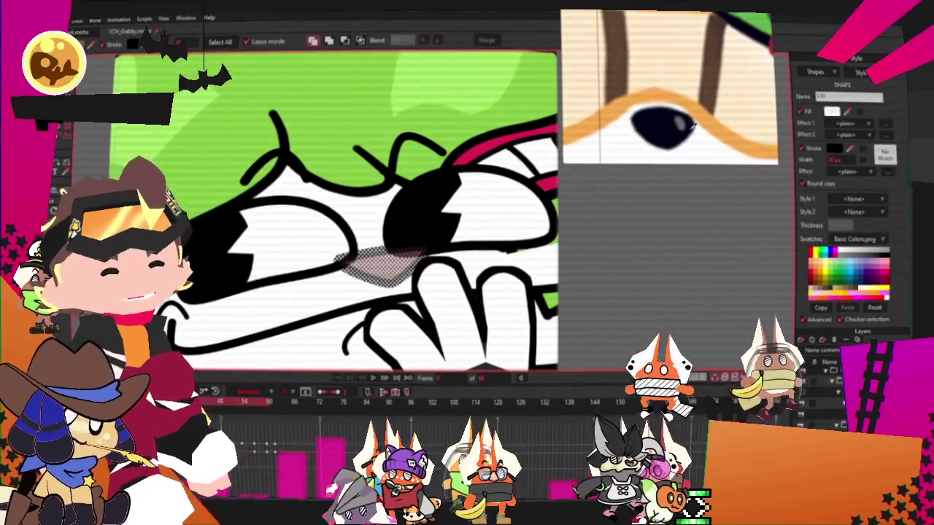
Adjust the nose points using Transform Points handles.
key("t")
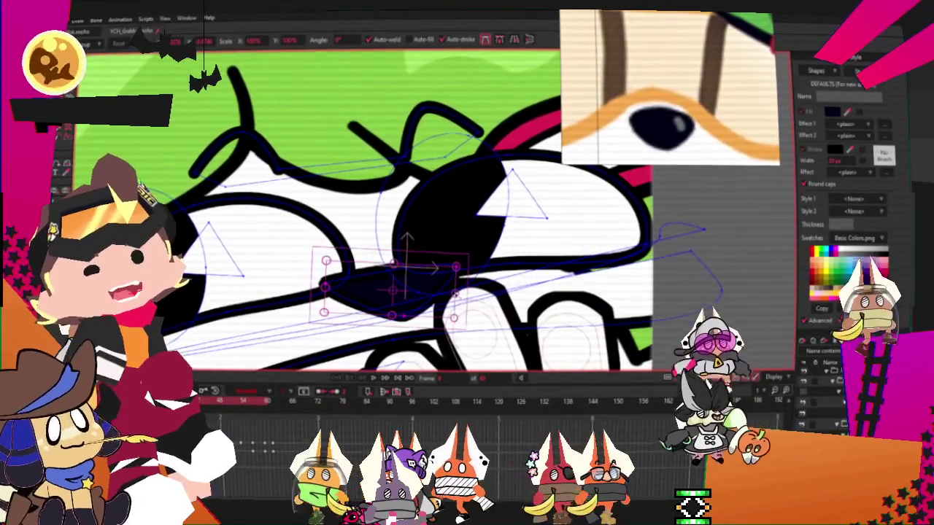
scroll(411, 290, "up", 2)
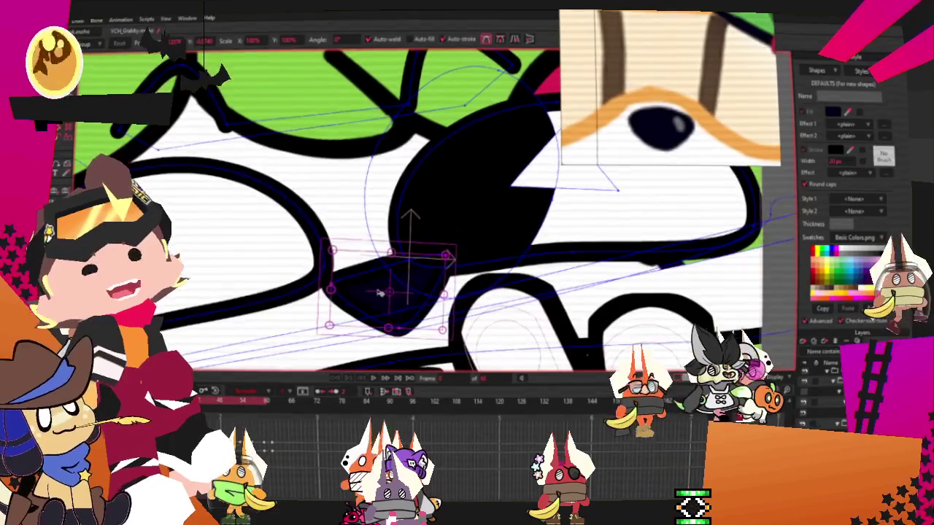
key("t")
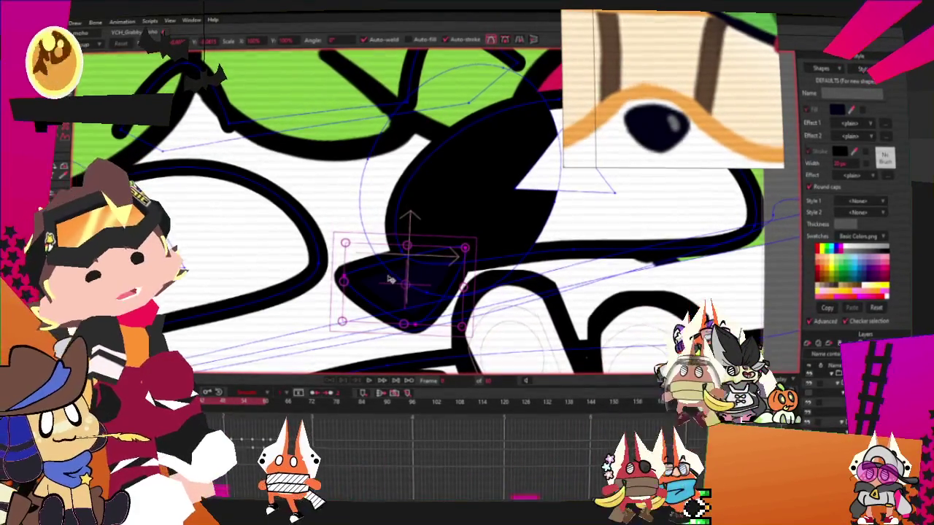
scroll(393, 301, "down", 5)
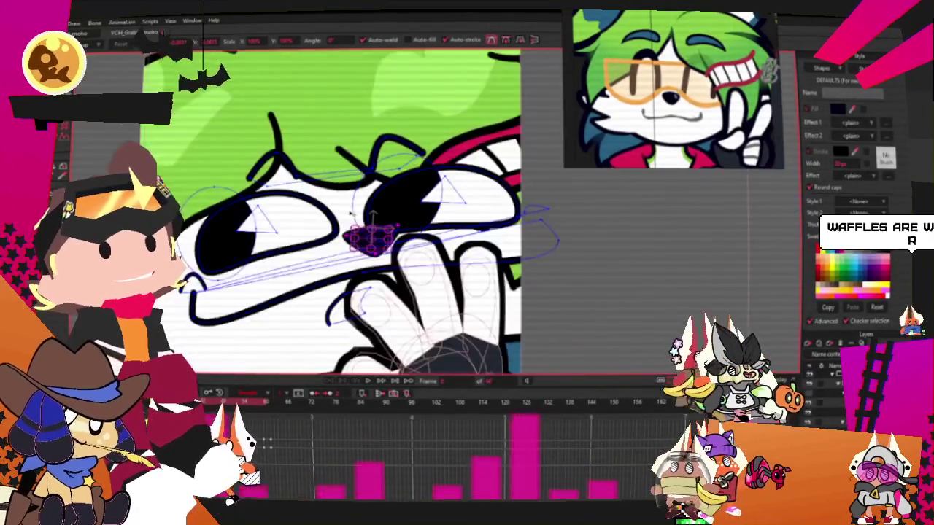
scroll(359, 211, "up", 2)
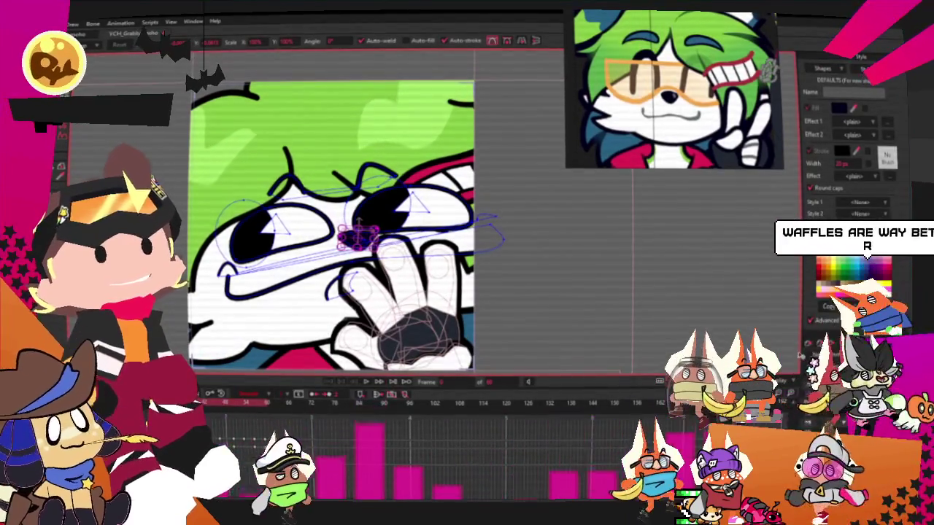
key("u")
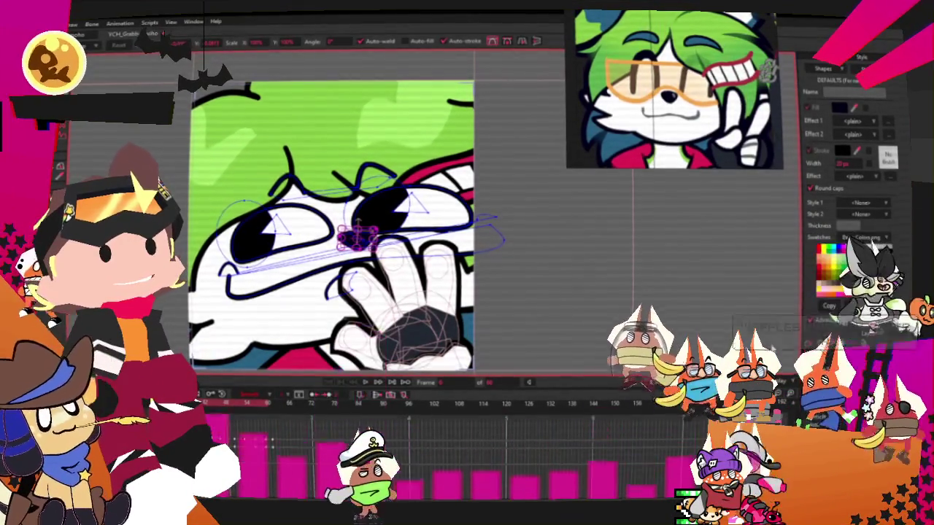
key("t")
scroll(357, 219, "up", 2)
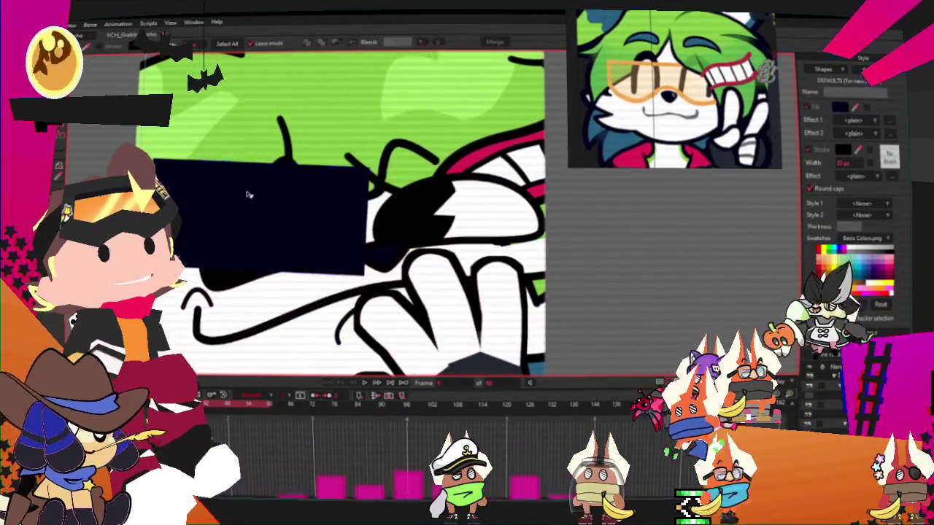
Give the rectangle an orange stroke and lower its fill Alpha to semi-transparent.
key("q")
scroll(696, 143, "up", 3)
scroll(697, 144, "up", 1)
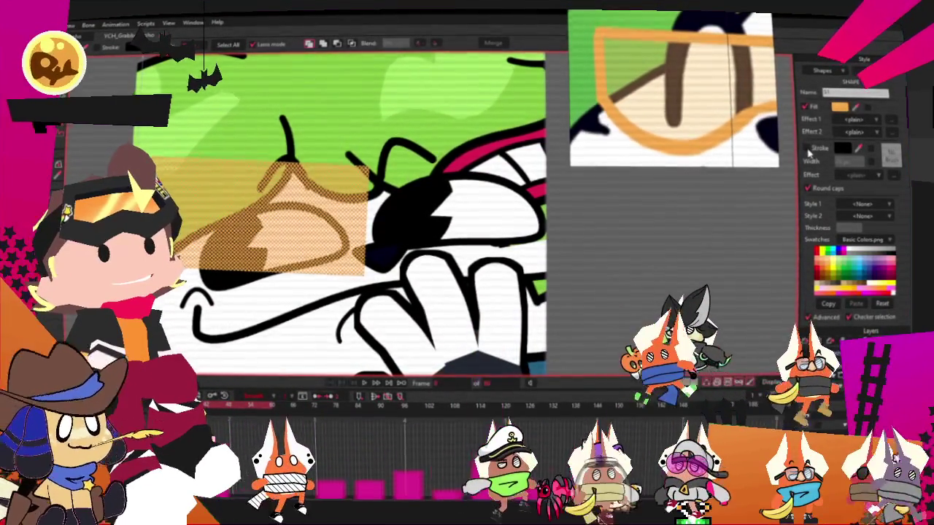
left_click(807, 149)
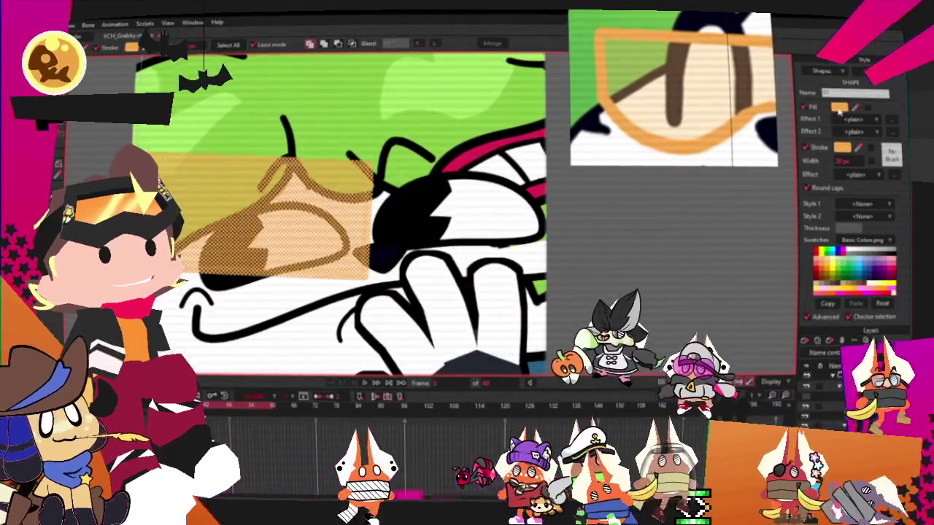
left_click(839, 108)
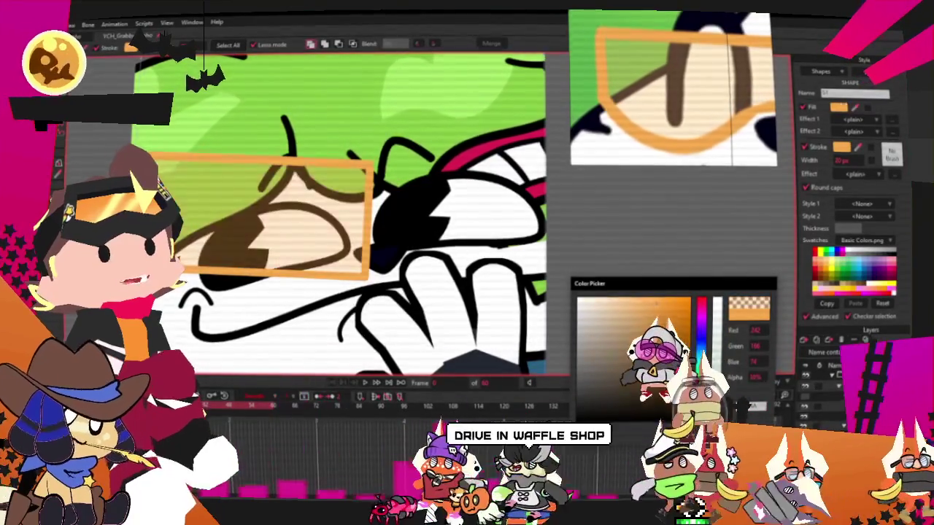
left_click_drag(717, 306, 717, 364)
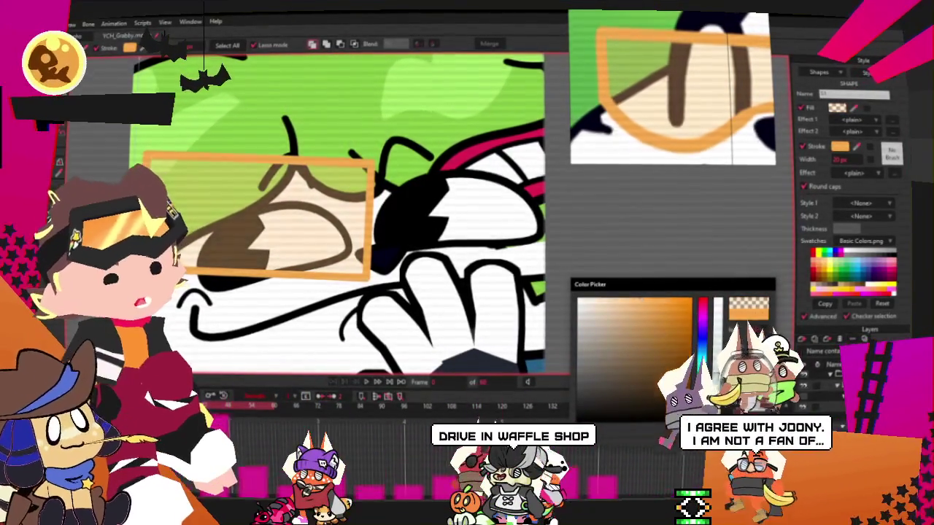
key("Return")
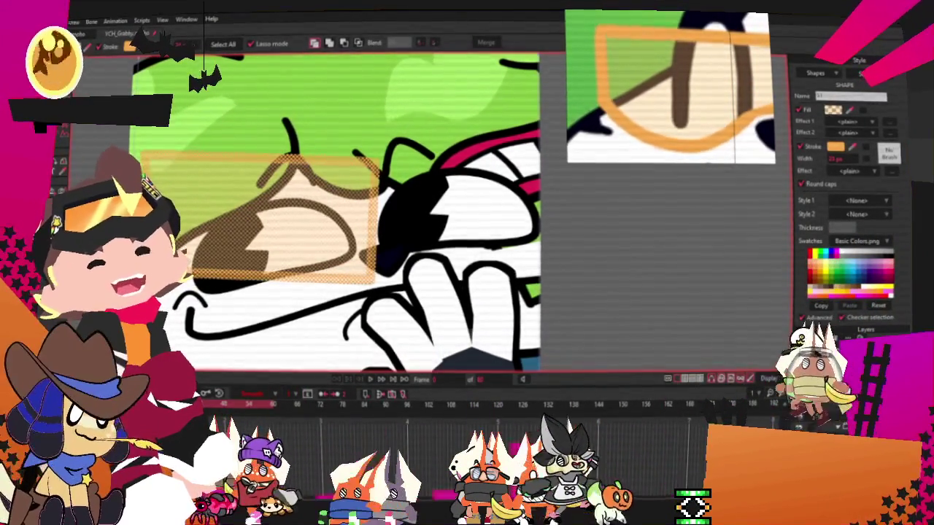
scroll(249, 140, "down", 2)
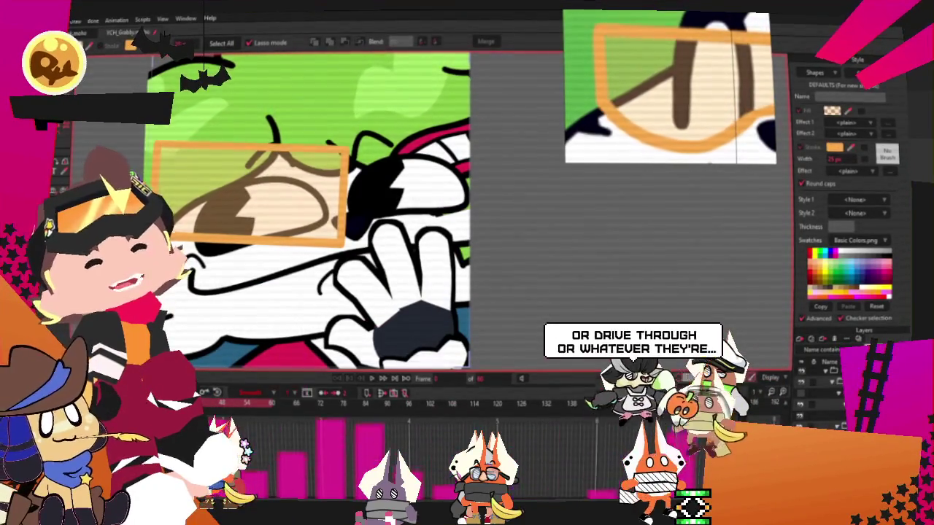
Drag the lens corners into a slanted visor across both eyes and add a right-side point.
key("t")
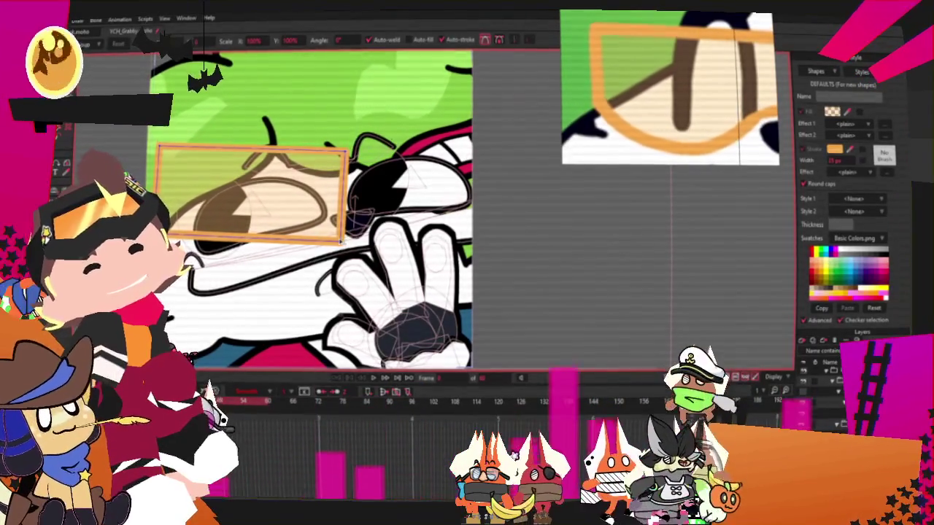
left_click_drag(343, 241, 349, 216)
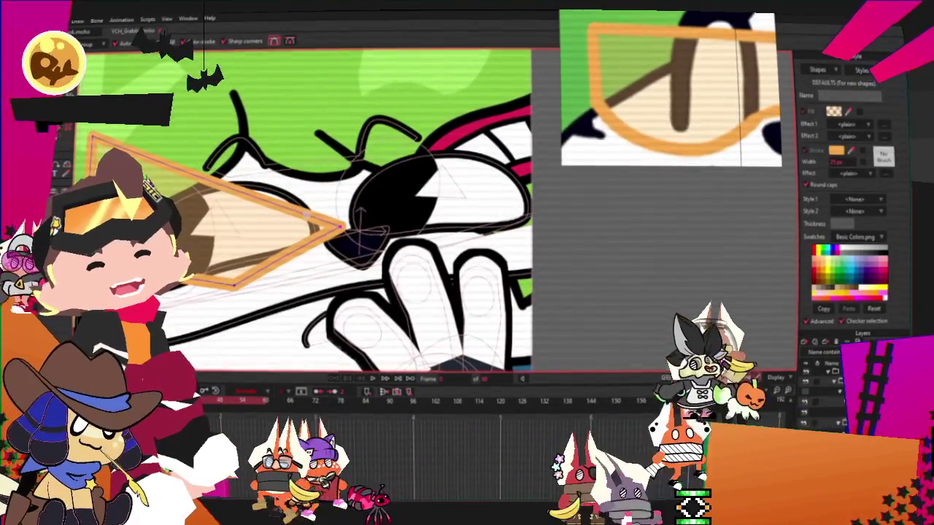
left_click_drag(295, 157, 321, 155)
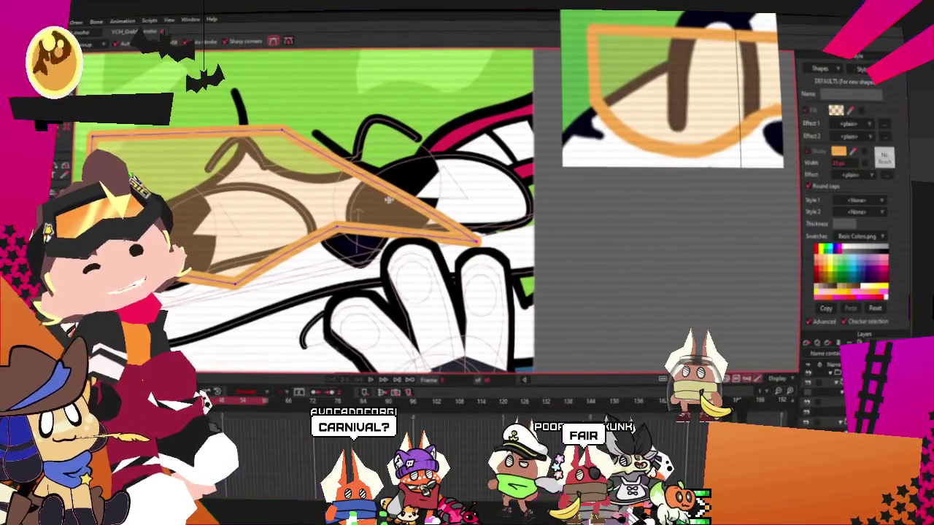
scroll(383, 176, "down", 2)
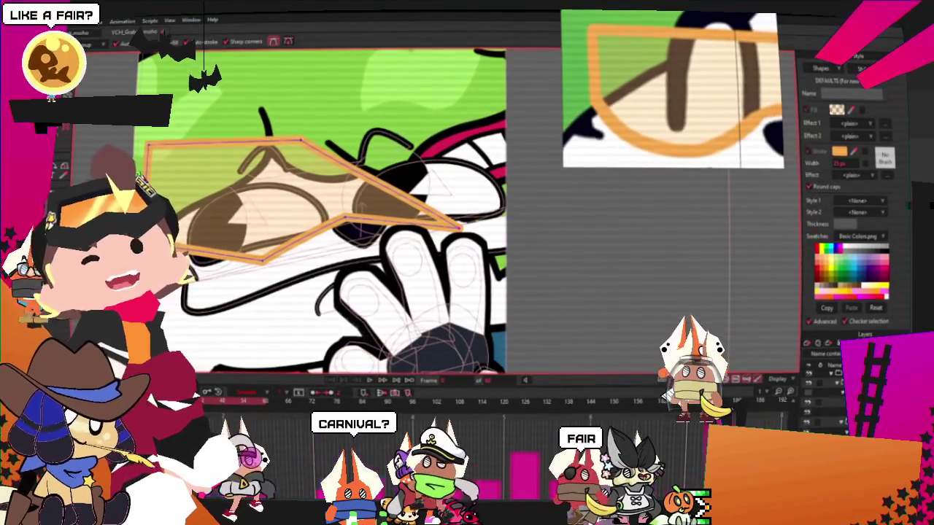
left_click_drag(300, 138, 527, 113)
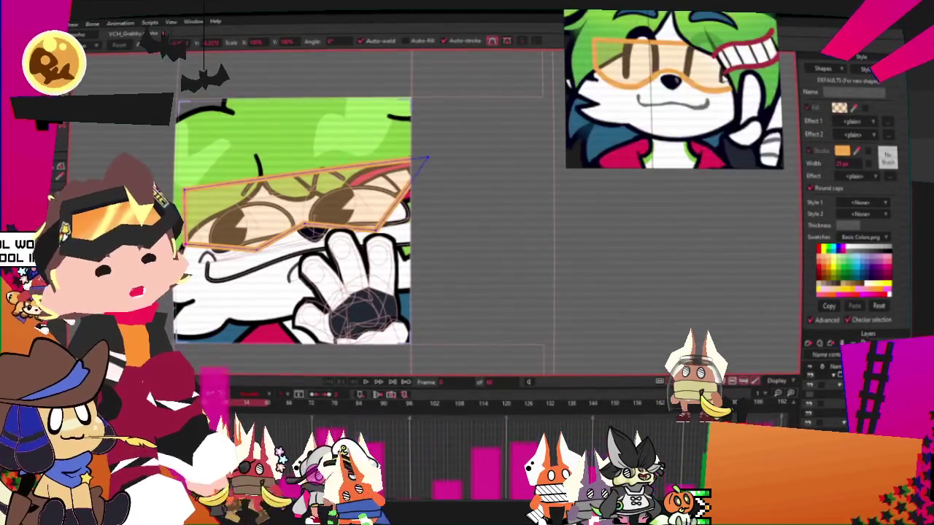
scroll(306, 184, "down", 2)
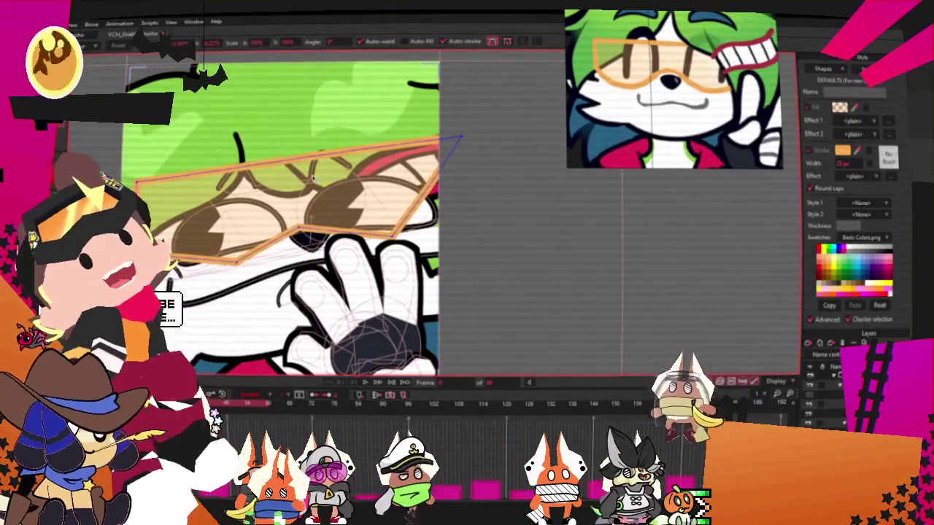
scroll(310, 167, "up", 2)
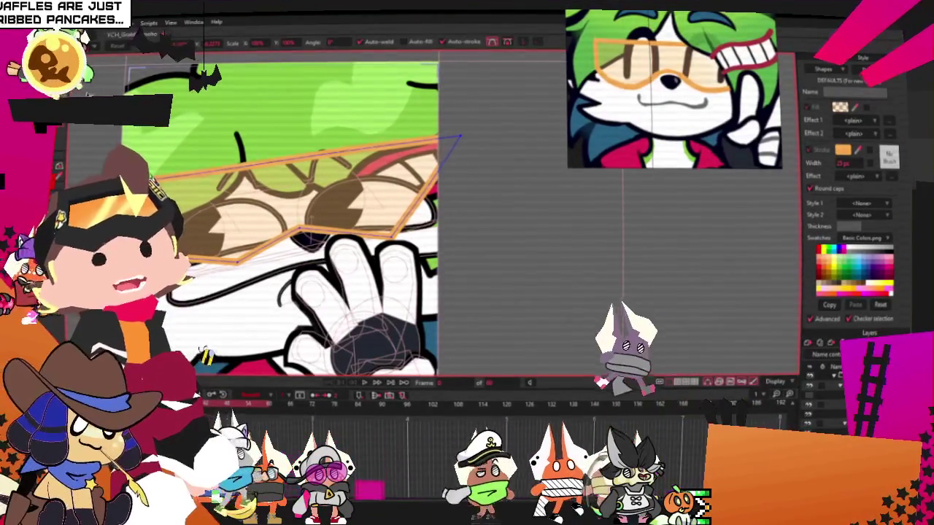
scroll(228, 234, "up", 1)
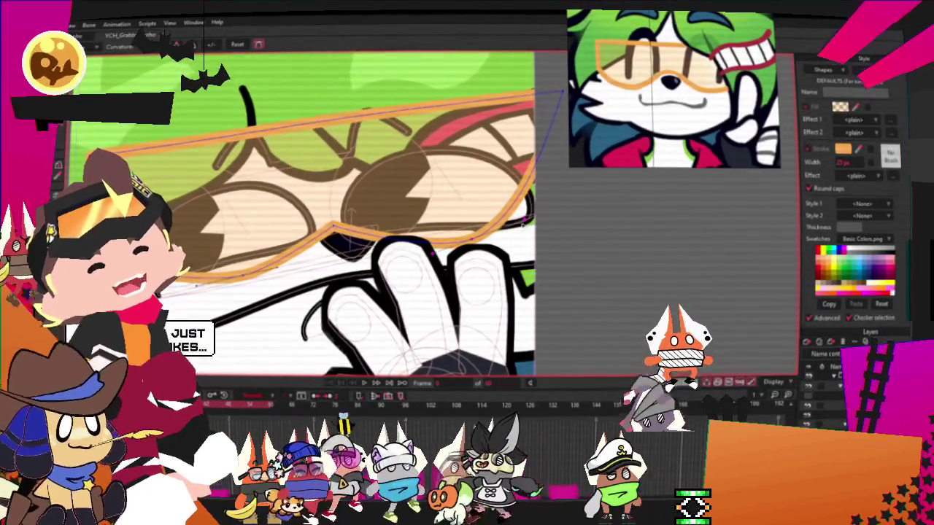
left_click(558, 237)
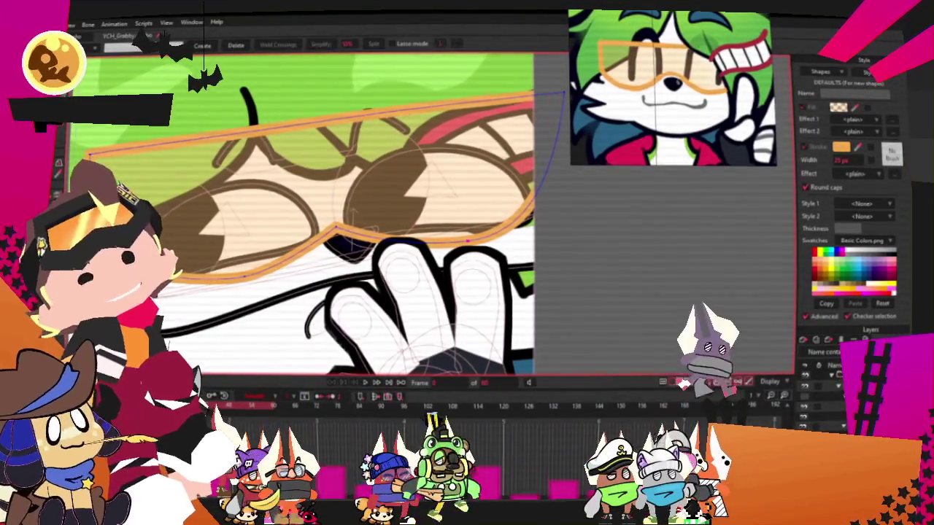
Undo deleting the dark nose shape and move it up and to the left.
scroll(317, 241, "up", 3)
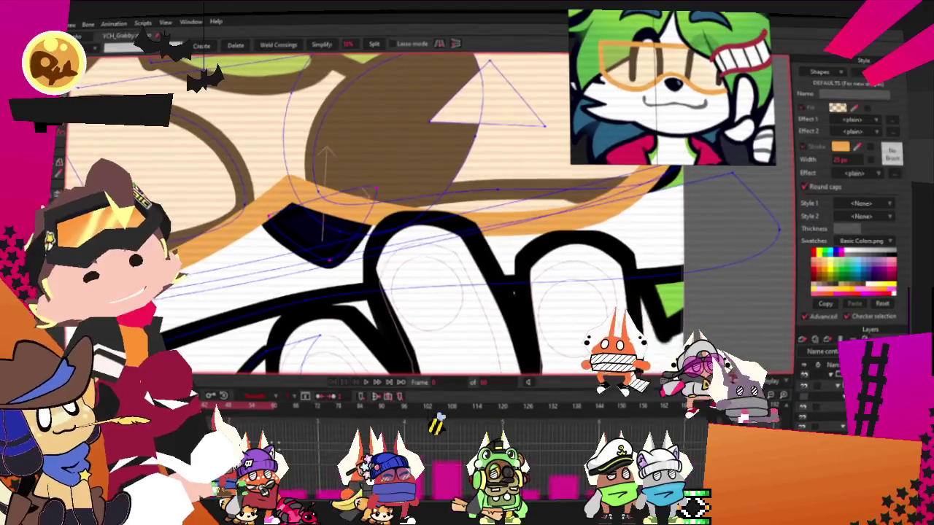
key("Delete")
key("ctrl+z")
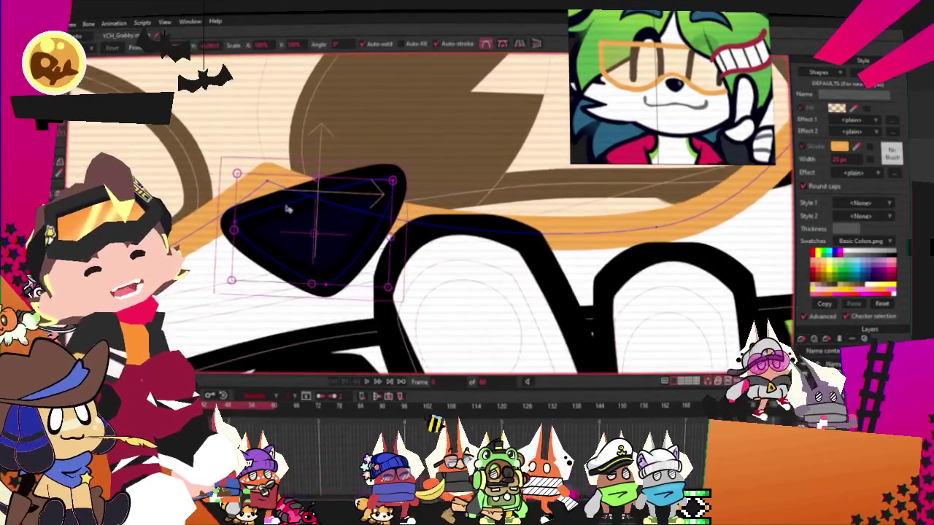
left_click_drag(360, 242, 306, 234)
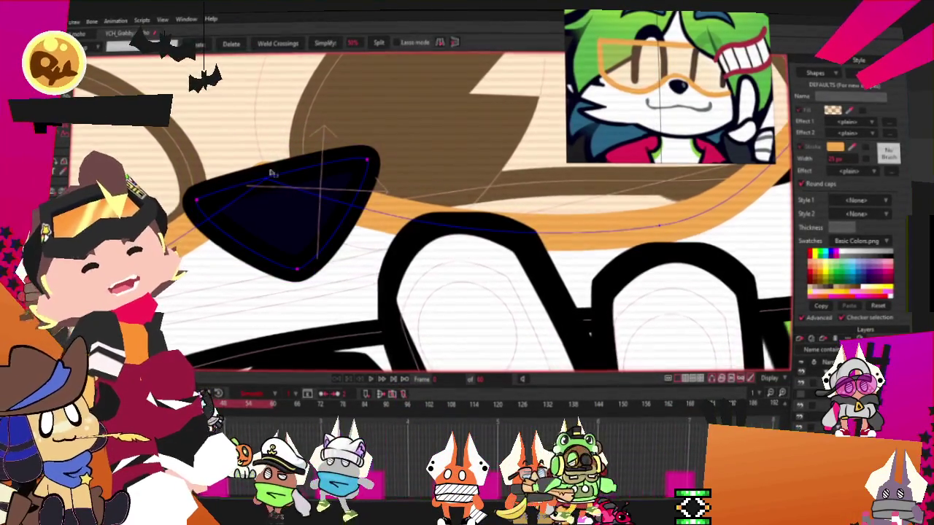
scroll(226, 153, "up", 2)
key("c")
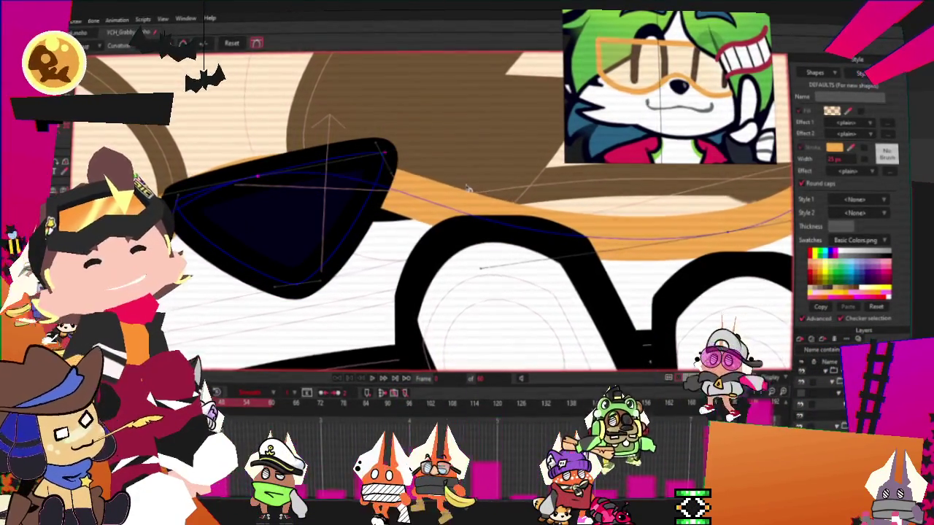
key("t")
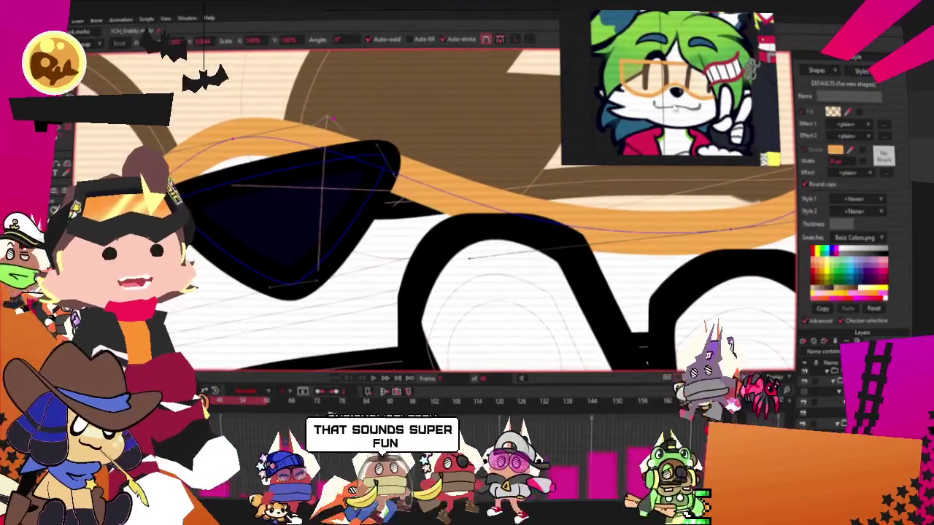
Add a new right point to the glasses outline and smooth it into a rounded curve.
scroll(372, 209, "down", 2)
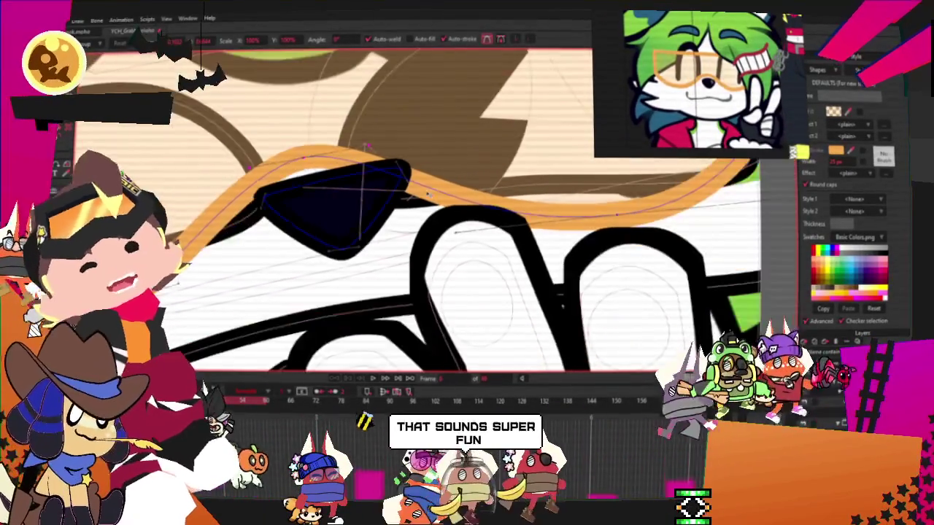
scroll(372, 209, "down", 2)
scroll(372, 210, "down", 2)
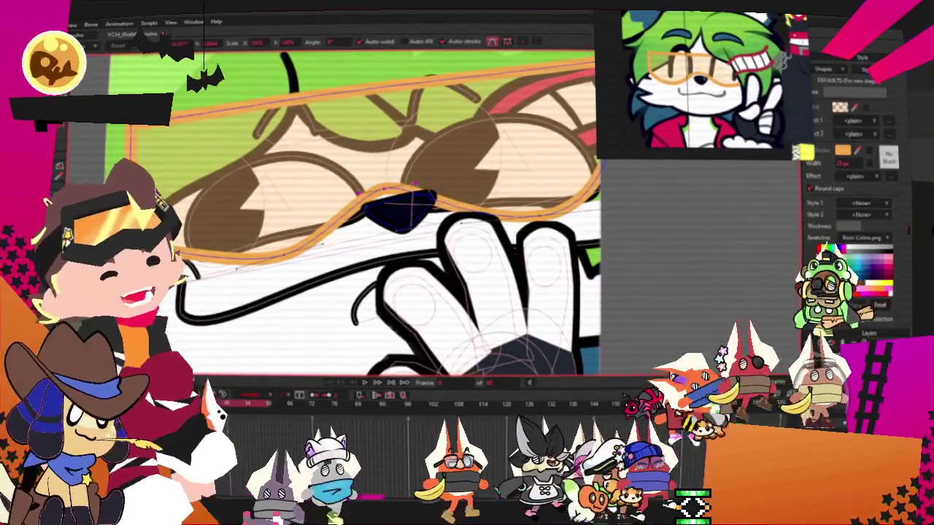
key("c")
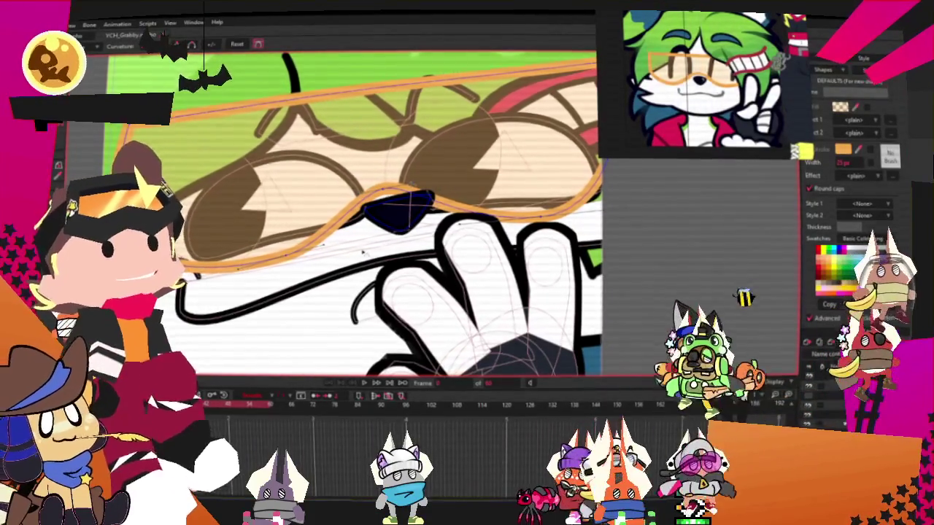
scroll(329, 249, "down", 2)
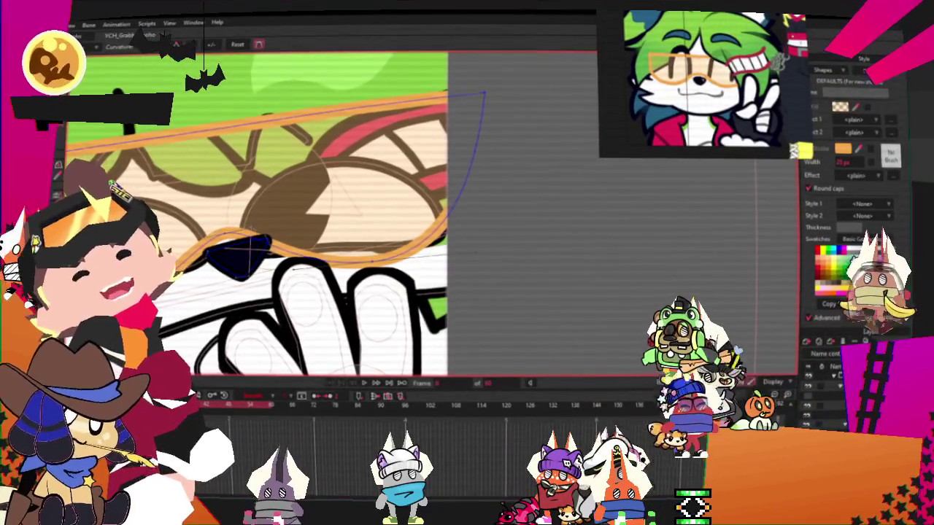
key("a")
mouse_move(467, 200)
left_mouse_down()
mouse_move(469, 224)
mouse_move(511, 212)
left_mouse_up()
key("c")
key("t")
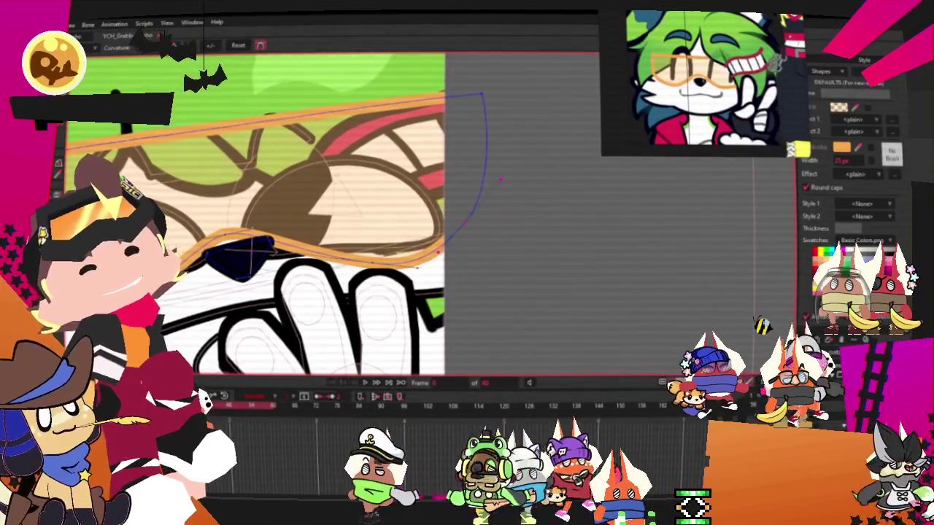
Move the top-right point inward, delete the lower-left bulge, and round the top corners.
left_click_drag(482, 95, 394, 130)
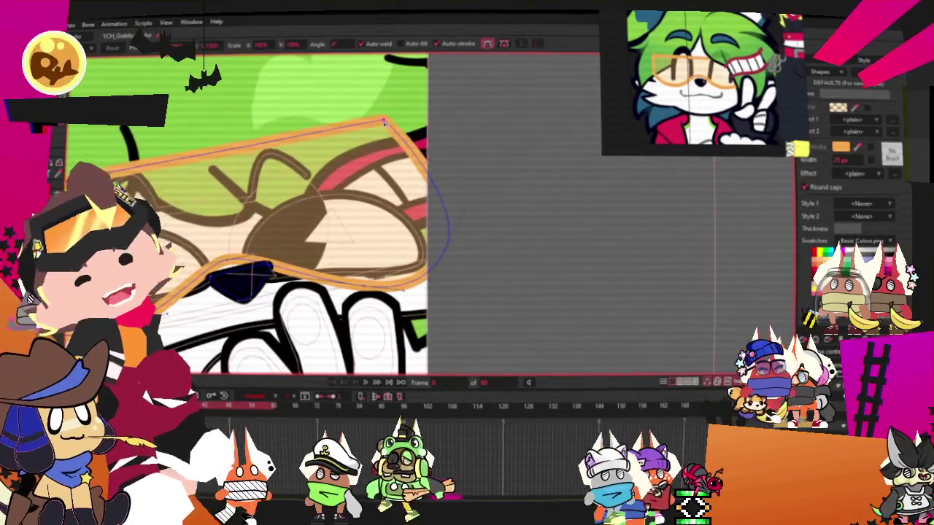
left_click_drag(68, 274, 210, 262)
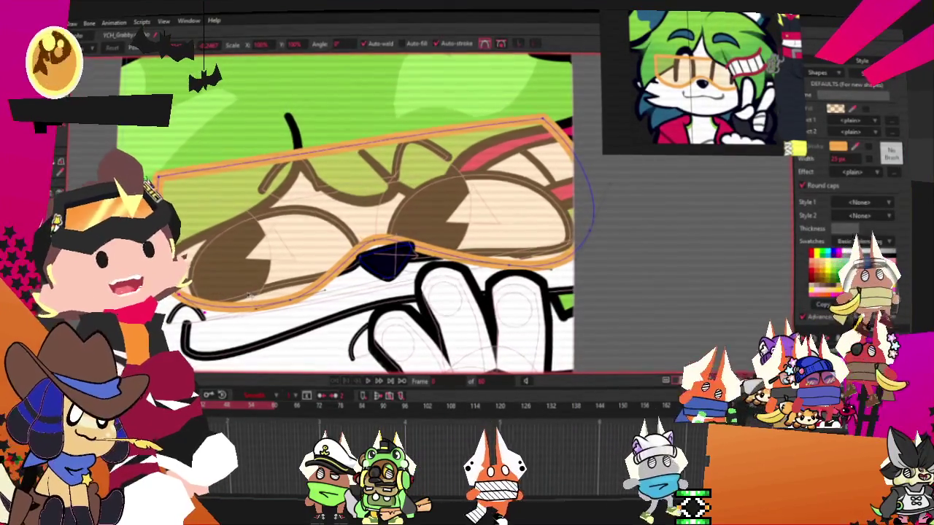
key("Delete")
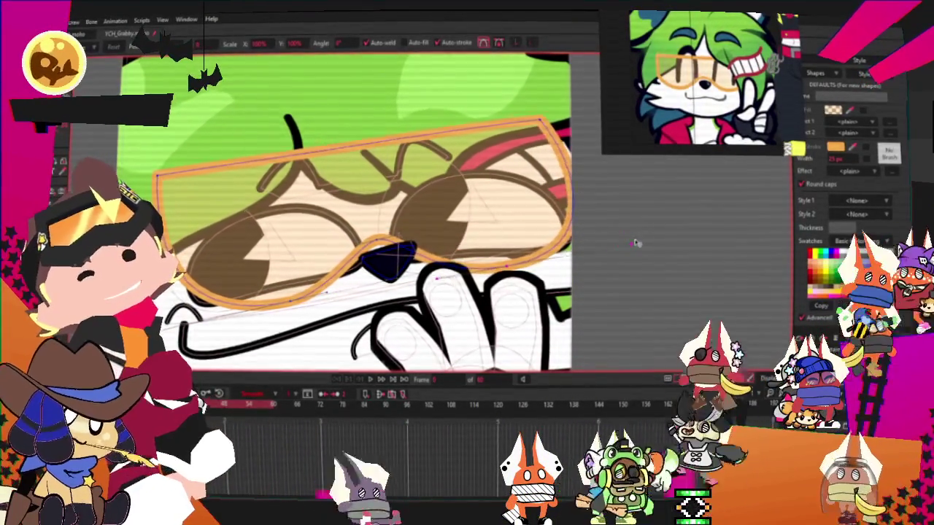
key("c")
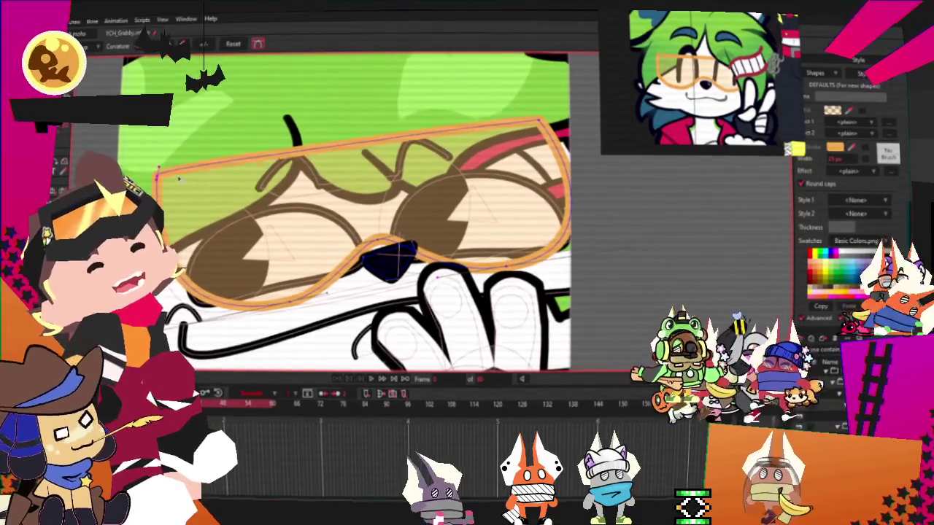
left_click_drag(170, 179, 500, 134)
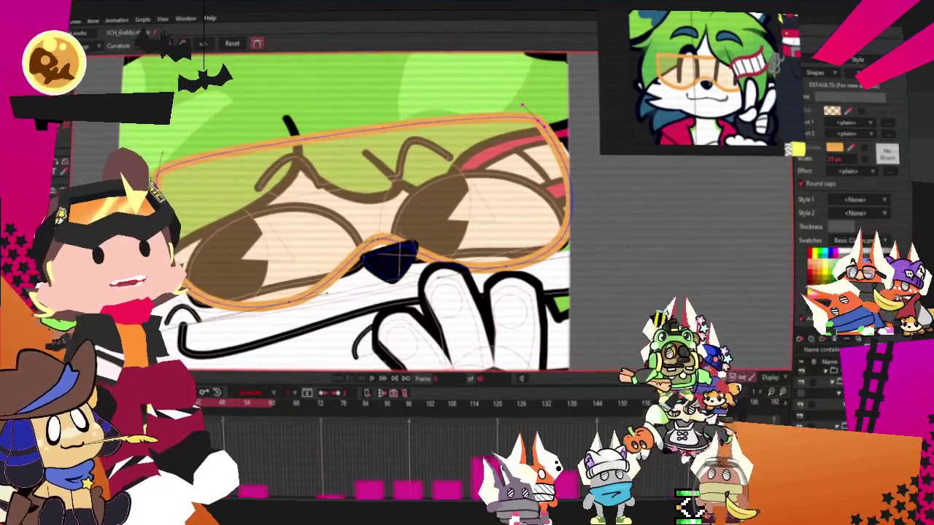
key("t")
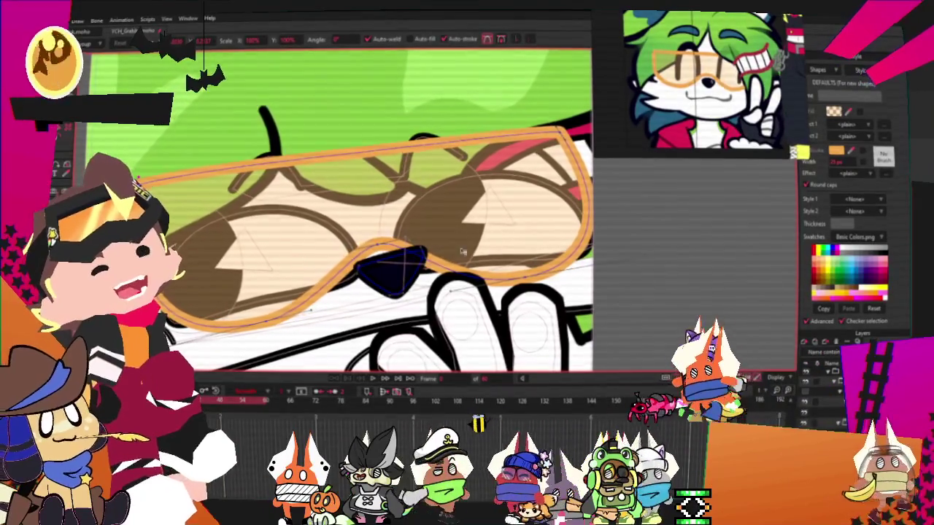
key("ctrl+a")
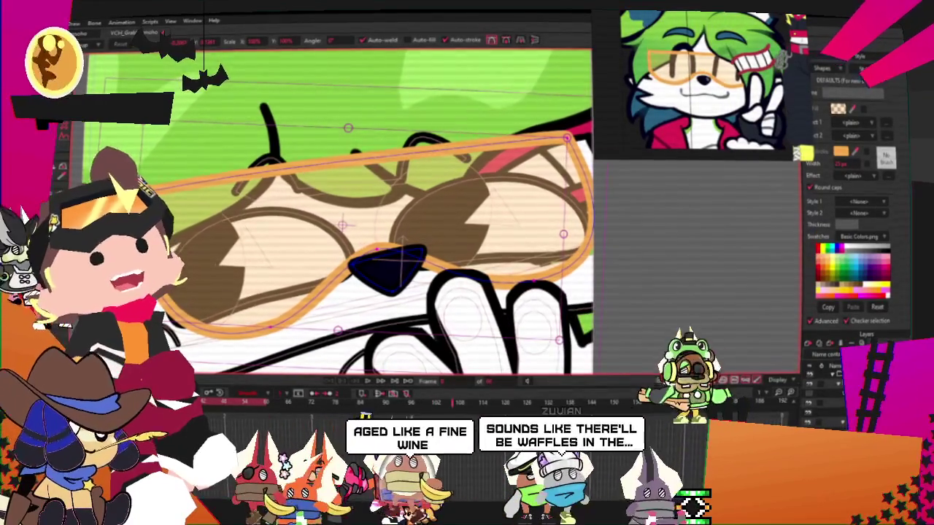
scroll(487, 306, "down", 3)
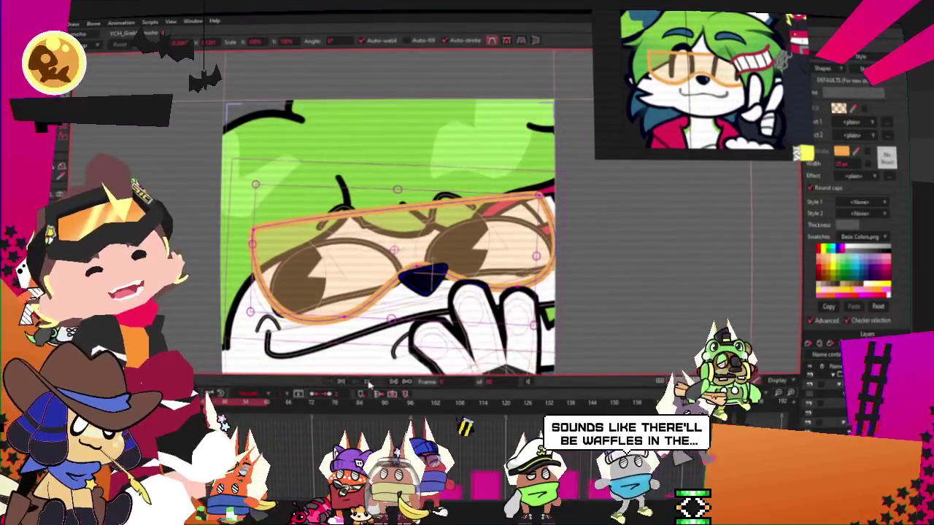
scroll(465, 276, "down", 3)
scroll(412, 270, "down", 1)
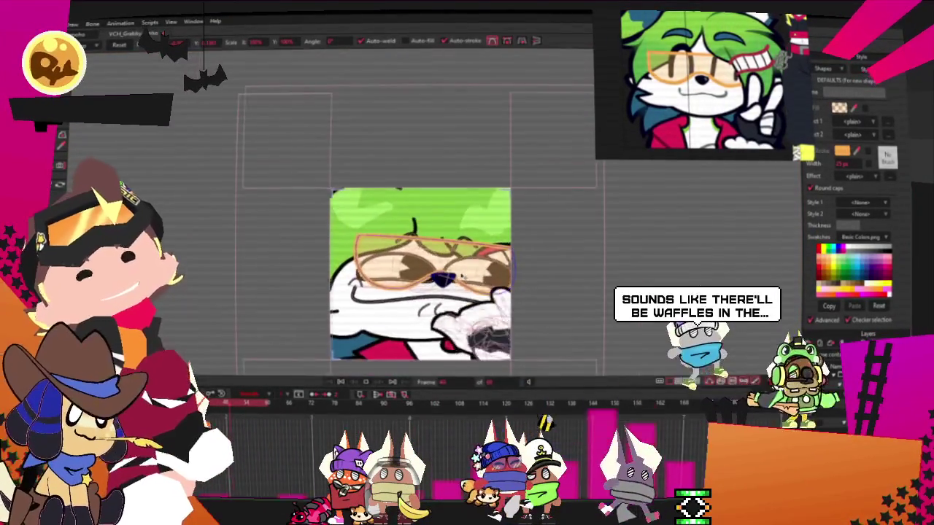
scroll(412, 270, "up", 2)
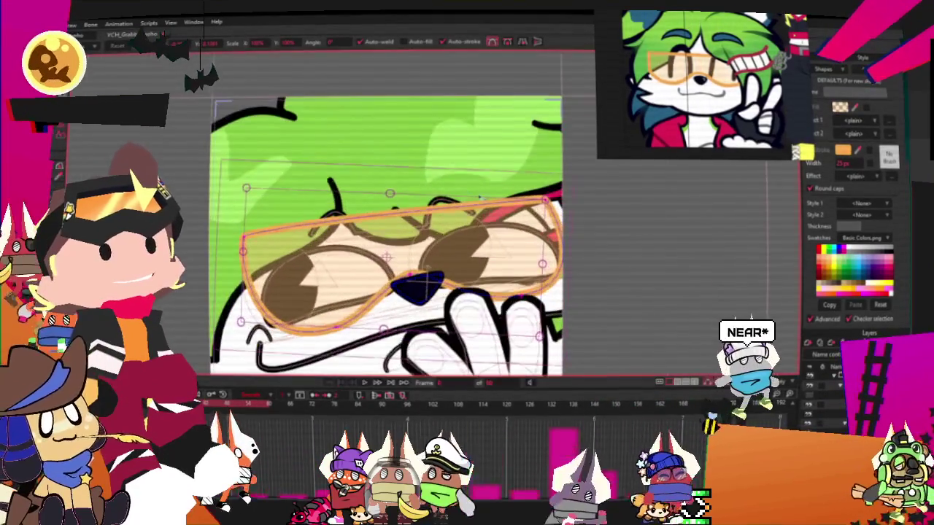
key("g")
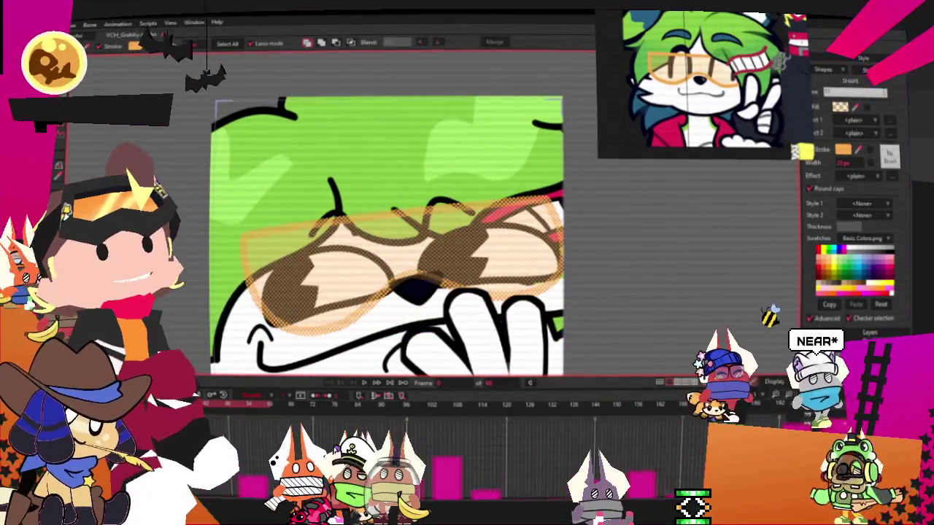
left_click(842, 149)
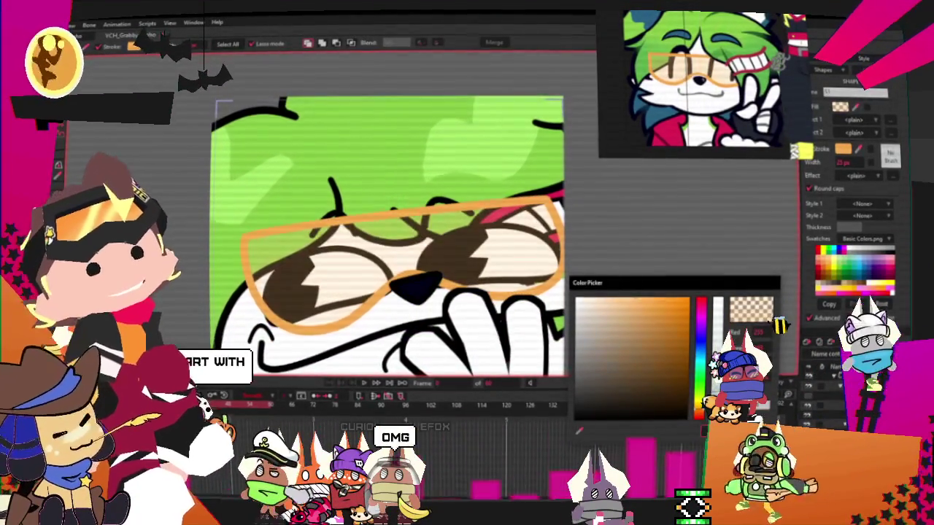
left_click(578, 431)
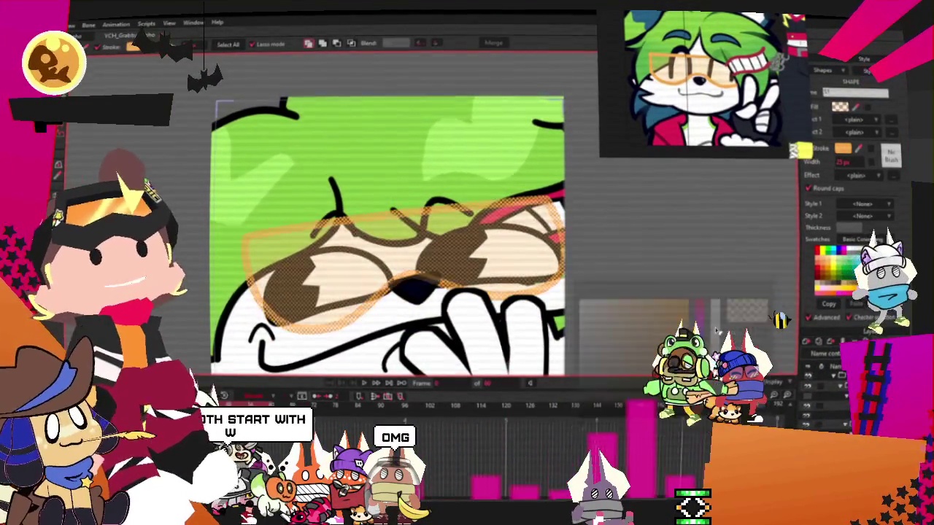
key("minus")
key("minus")
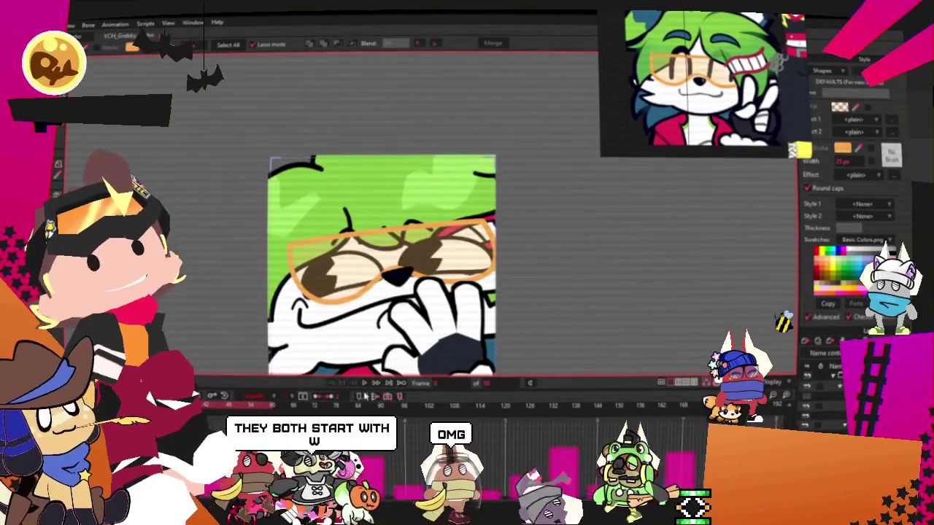
key("minus")
key("minus")
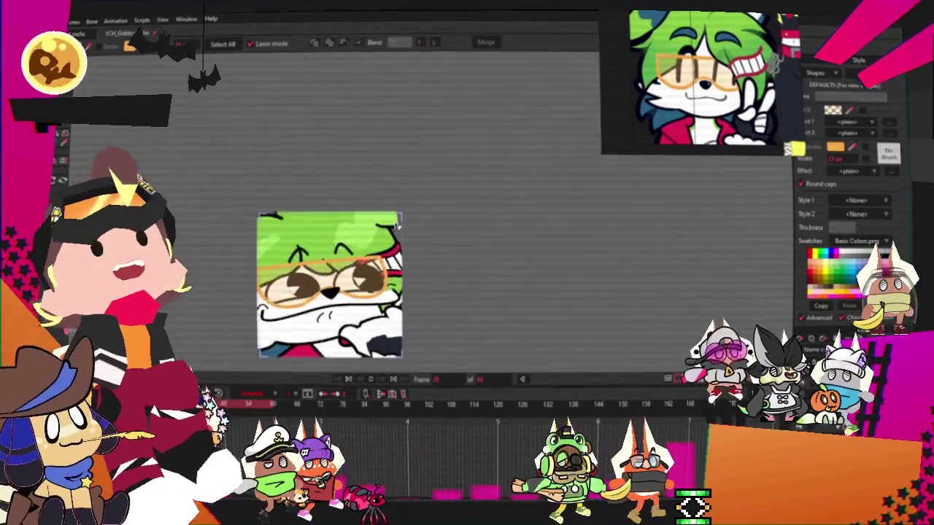
scroll(315, 342, "up", 2)
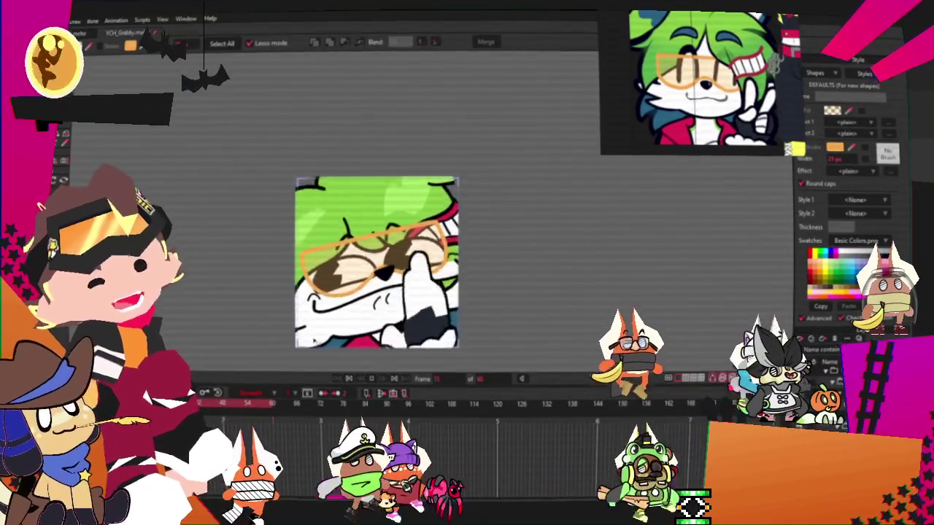
scroll(315, 343, "up", 2)
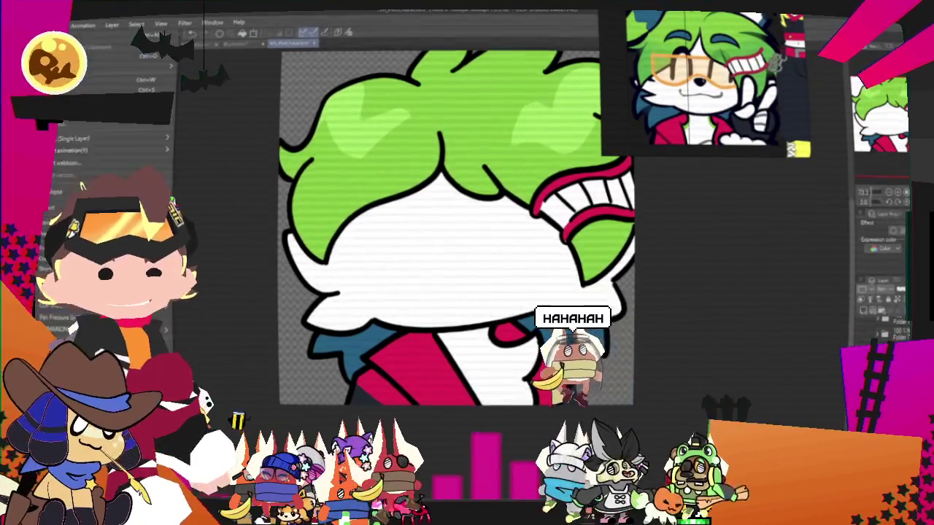
left_click(228, 172)
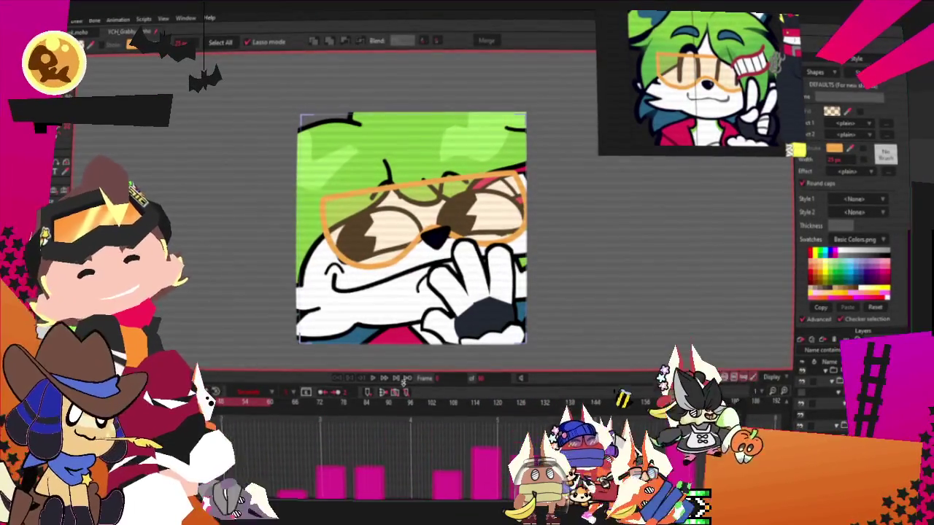
Select the mouth line, then click empty canvas to deselect it.
scroll(504, 282, "up", 2)
scroll(504, 282, "down", 3)
scroll(505, 282, "up", 3)
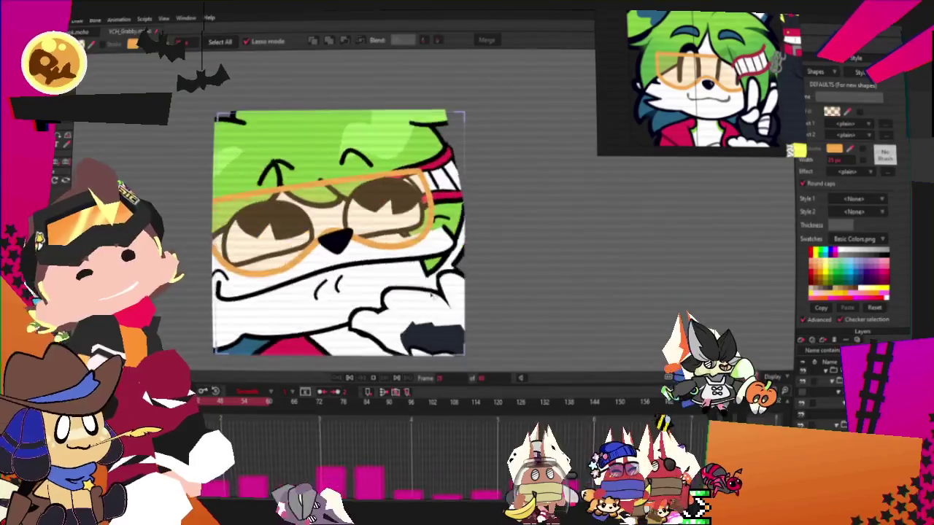
scroll(372, 331, "up", 2)
scroll(372, 332, "down", 3)
scroll(351, 317, "down", 1)
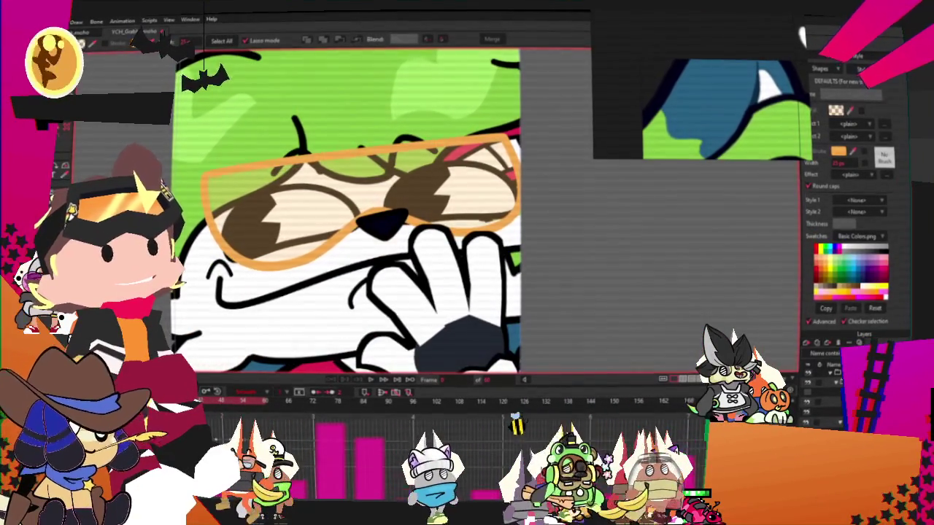
left_click(306, 289)
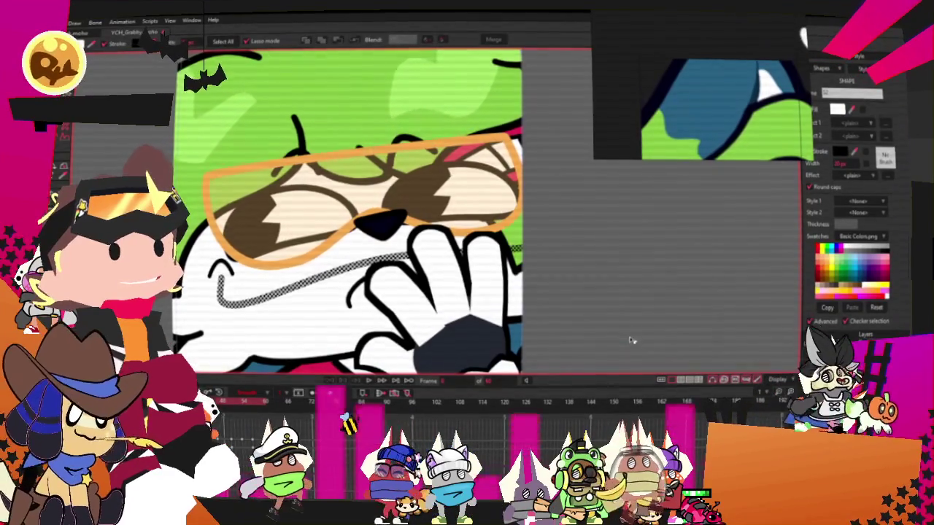
left_click(370, 381)
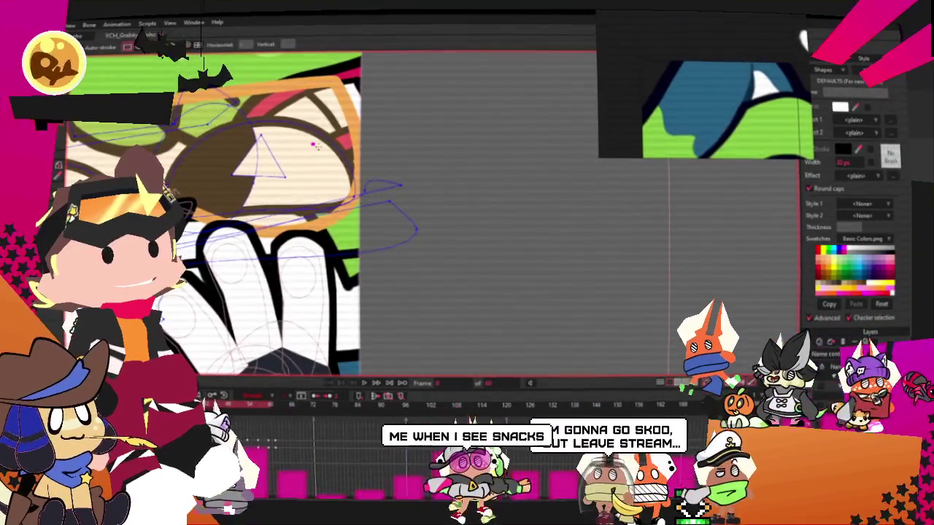
Reshape the green polygon into a thin wedge beside the face.
key("g")
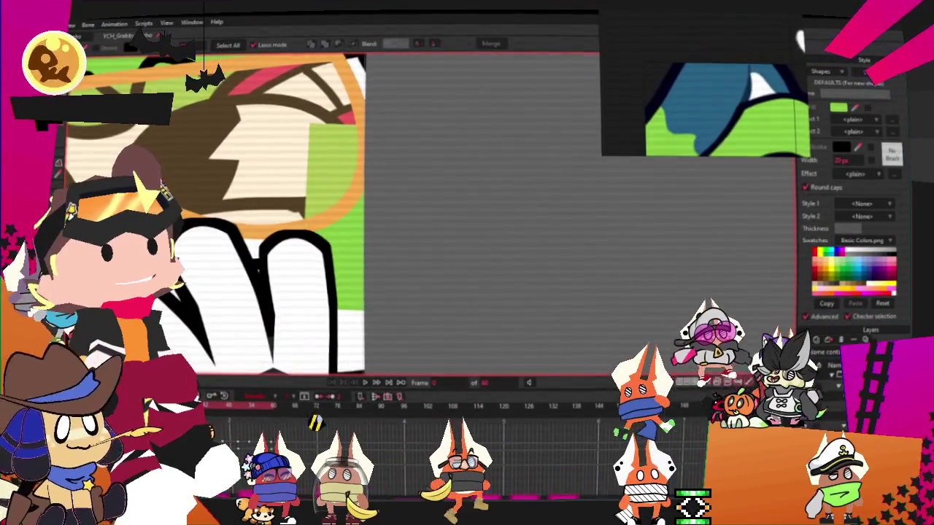
key("t")
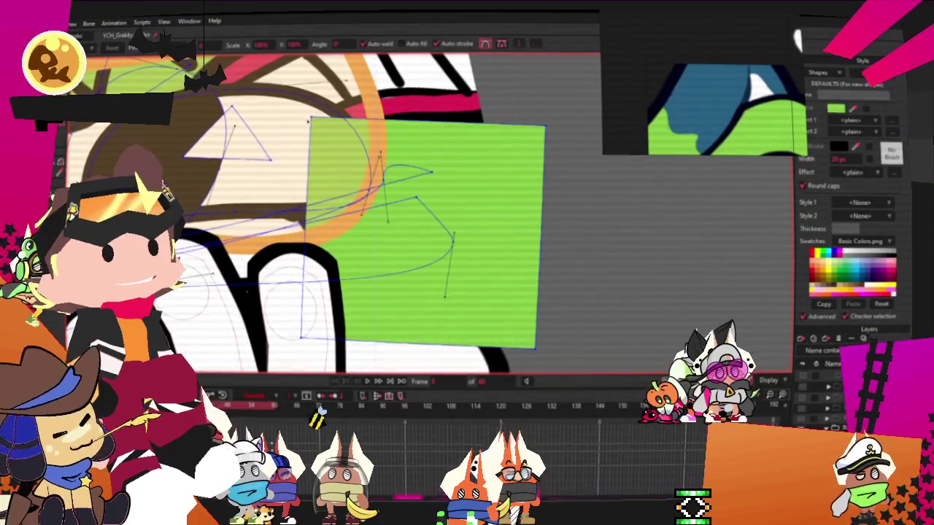
left_click_drag(311, 116, 335, 259)
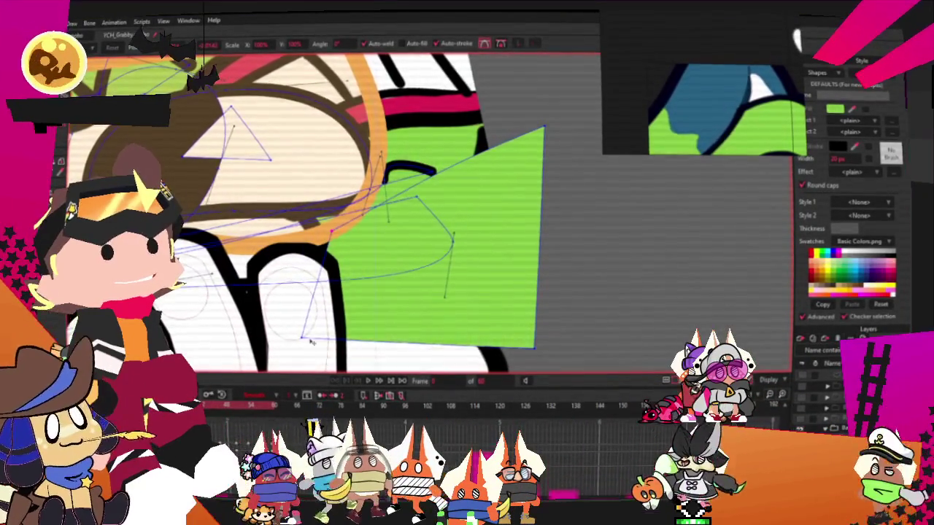
left_click_drag(344, 340, 361, 309)
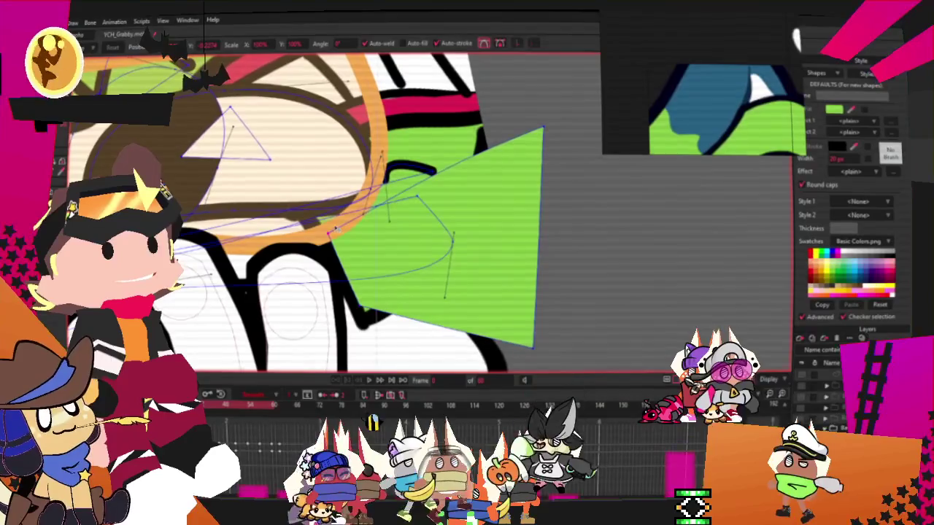
left_click_drag(533, 346, 405, 284)
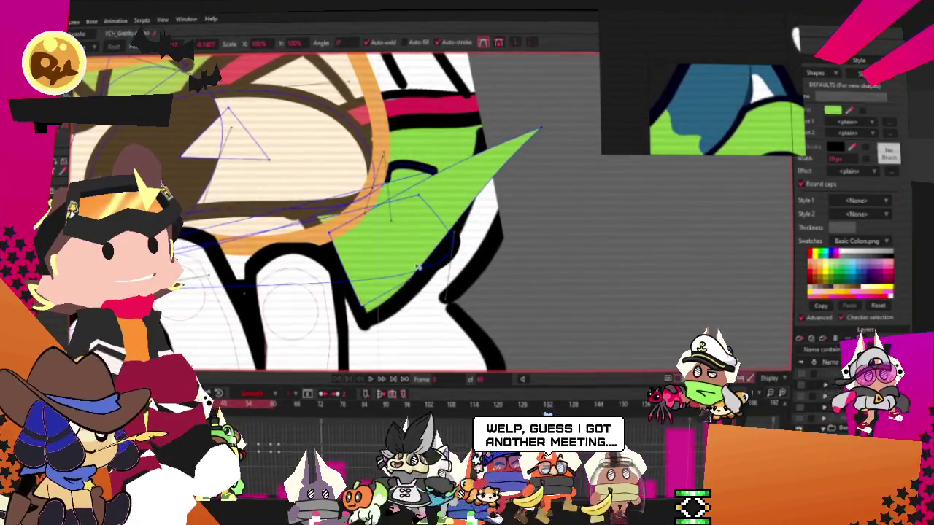
Cut the green wedge and place it on a new vector layer.
key("q")
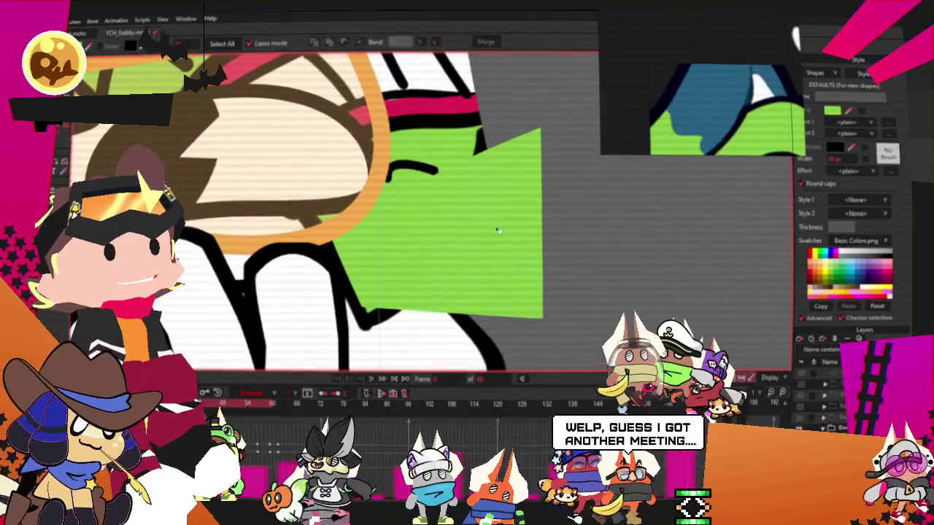
key("t")
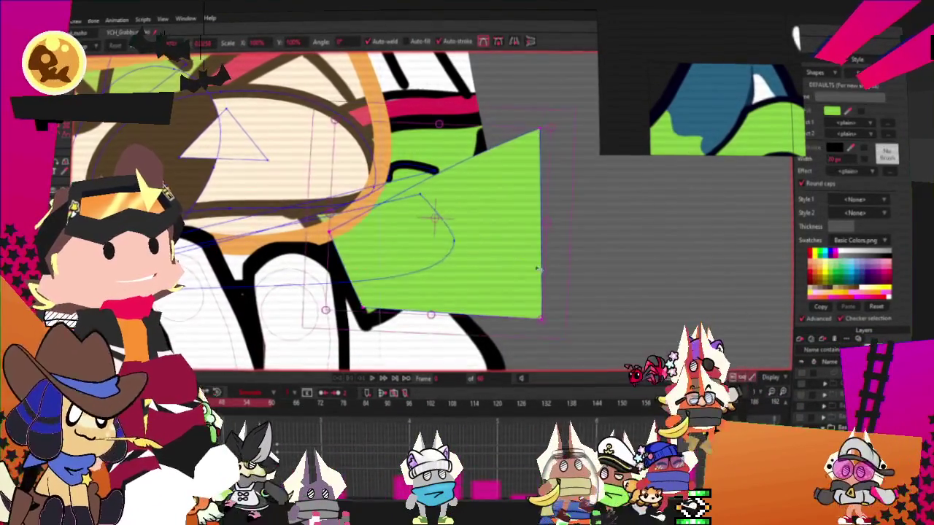
key("Delete")
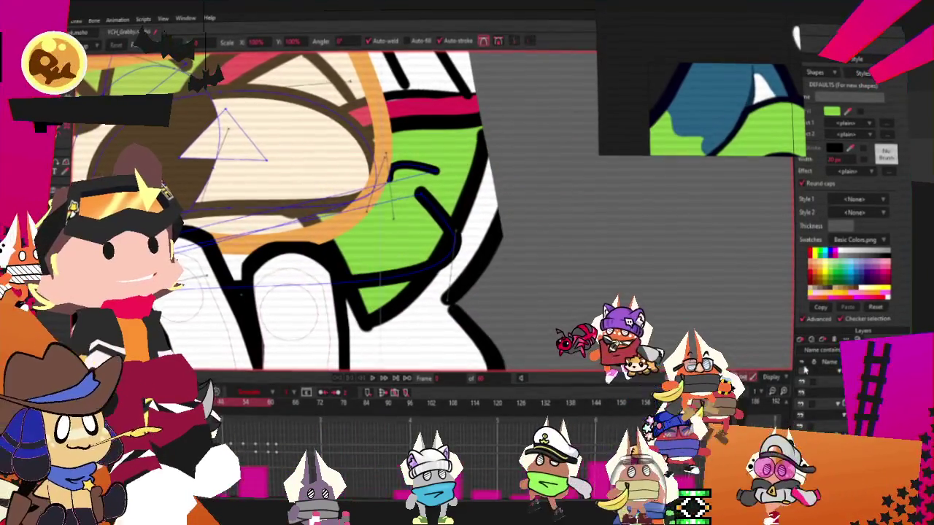
left_click(799, 340)
left_click(813, 382)
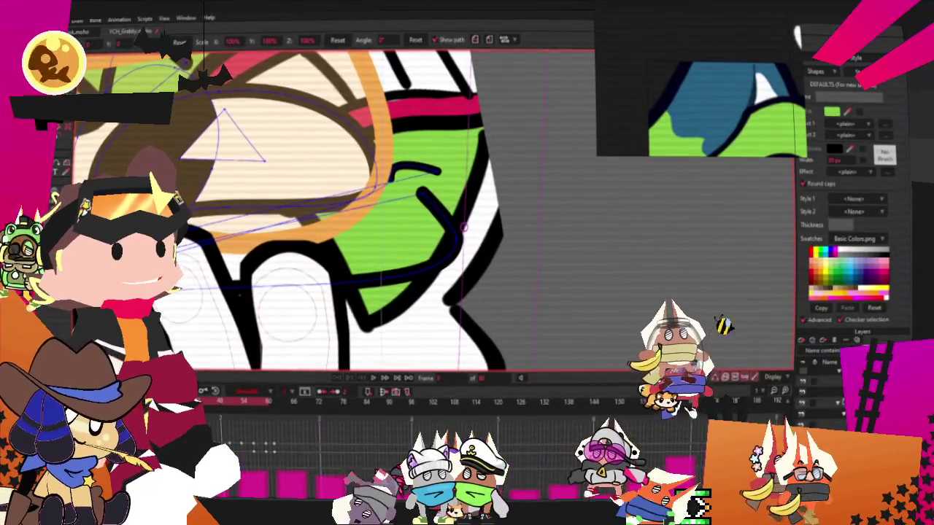
left_click(799, 340)
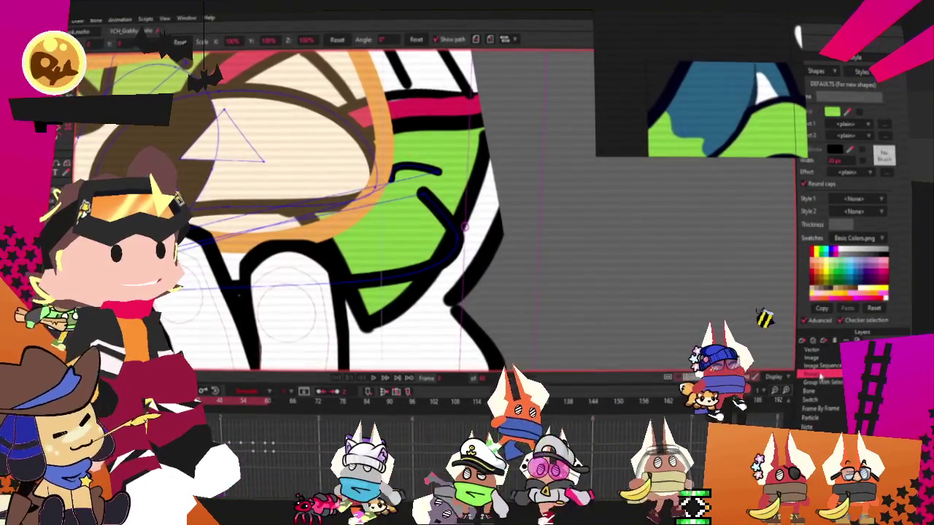
left_click(809, 351)
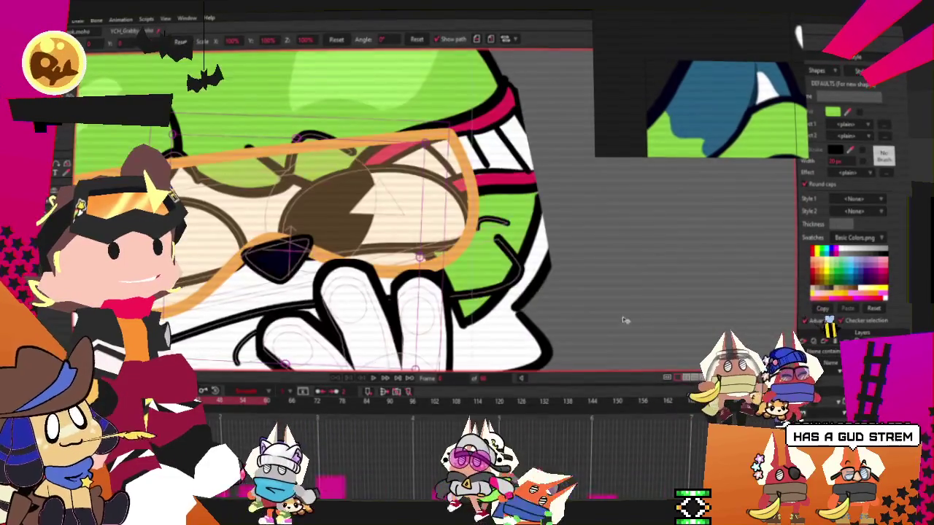
Set the enclosing group layer's masking to Hide all, then recheck the masking options.
key("m")
double_click(847, 328)
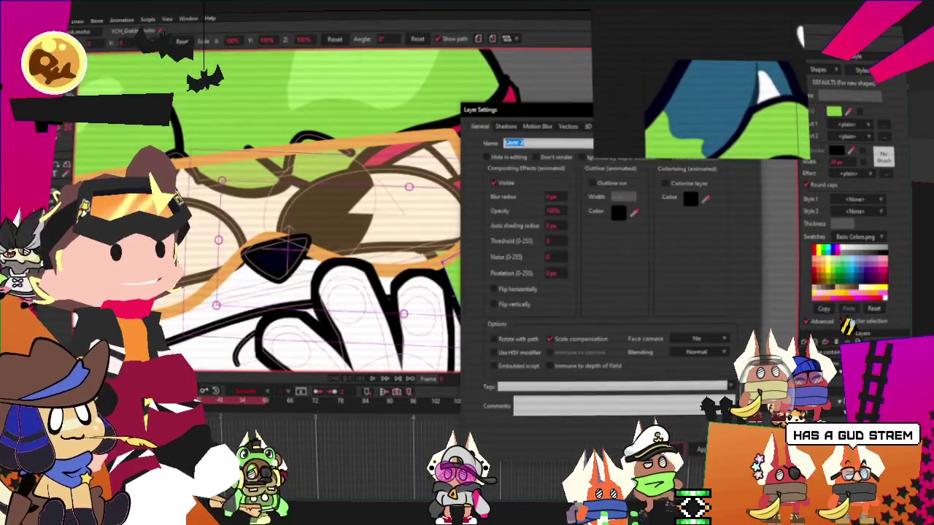
key("Escape")
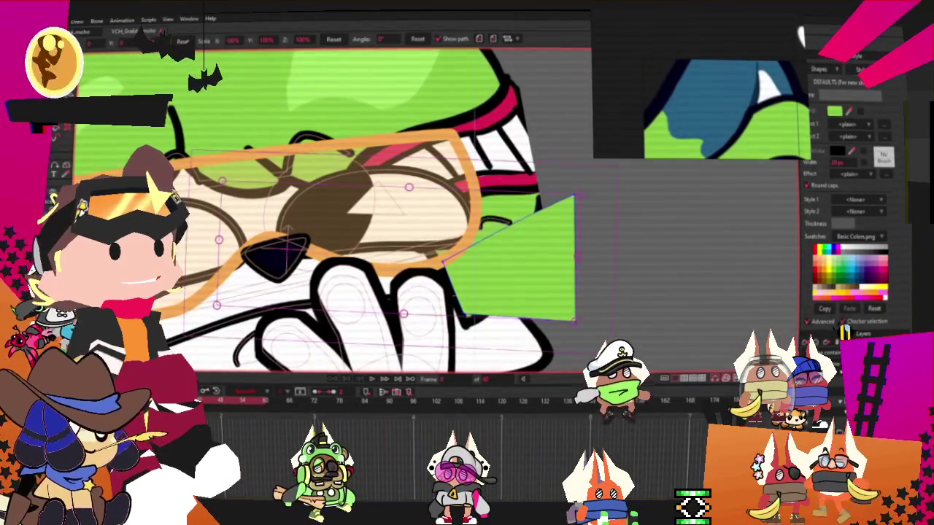
double_click(846, 343)
left_click(569, 125)
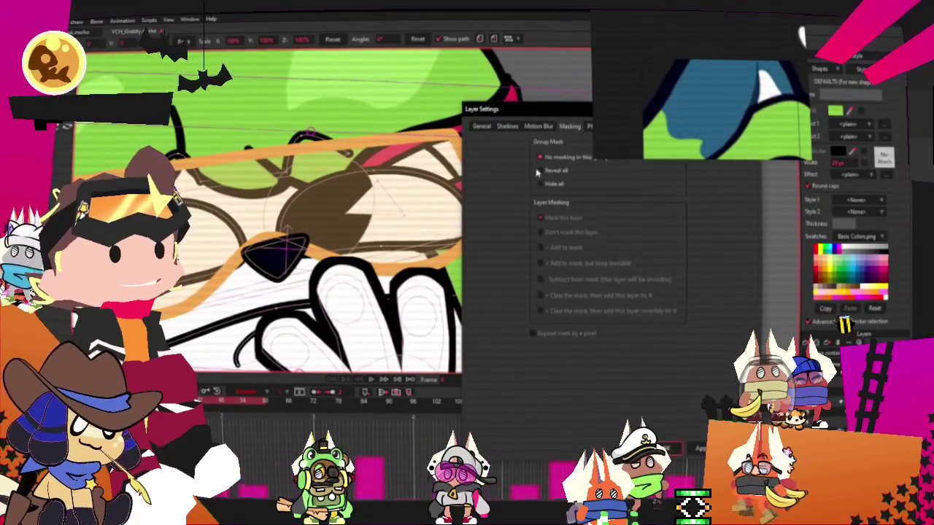
left_click(541, 185)
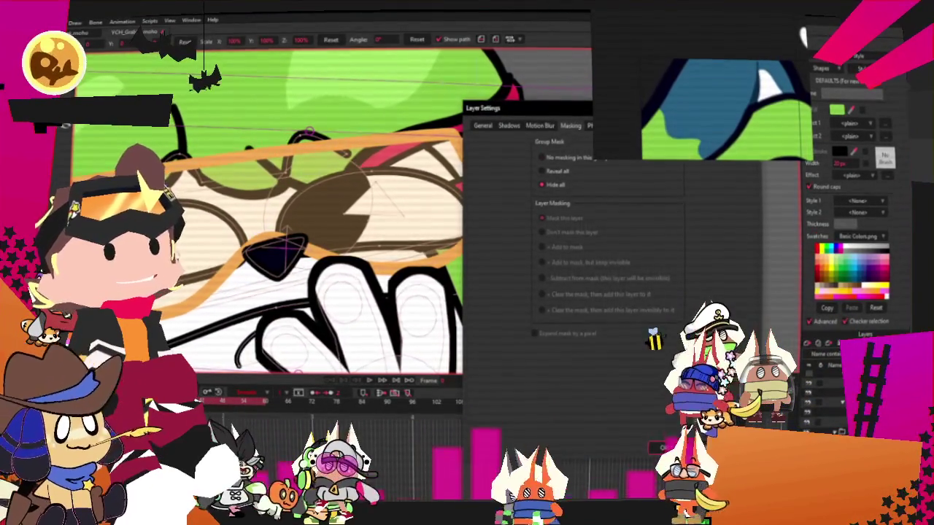
key("Return")
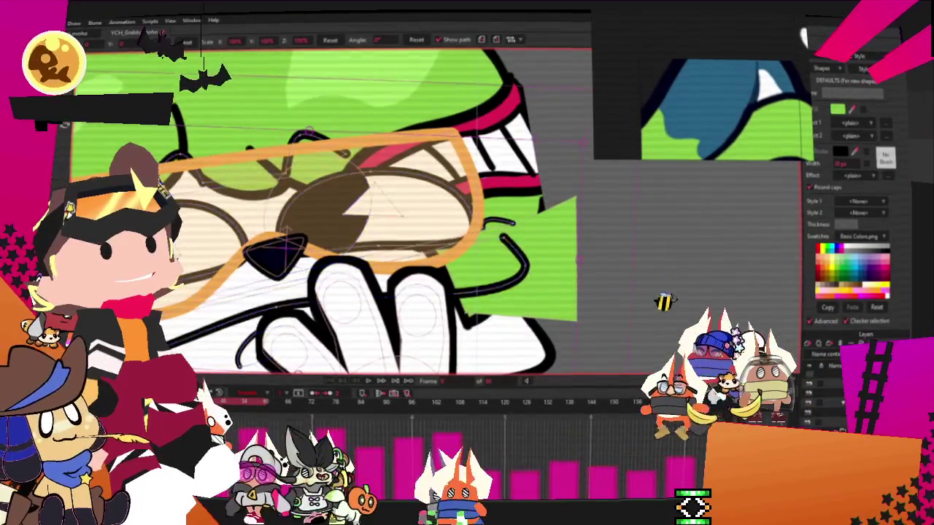
double_click(832, 364)
left_click(572, 125)
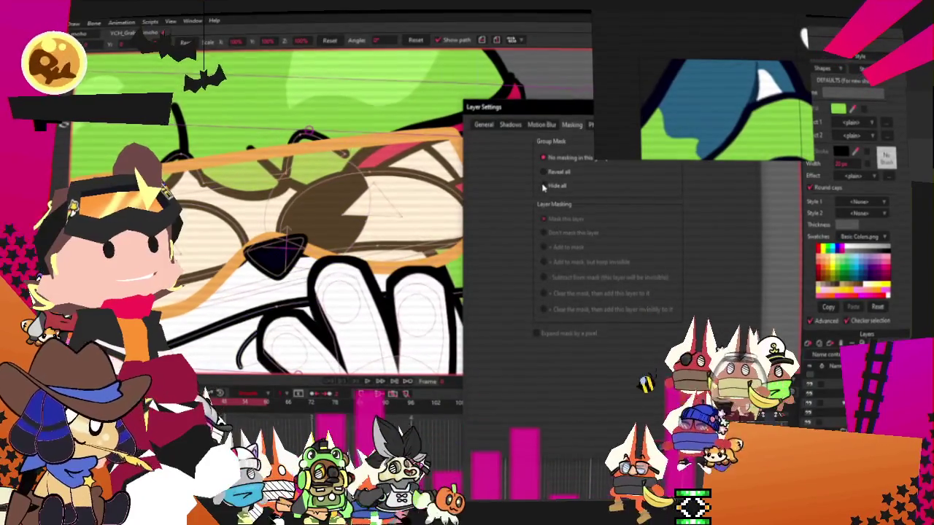
key("Return")
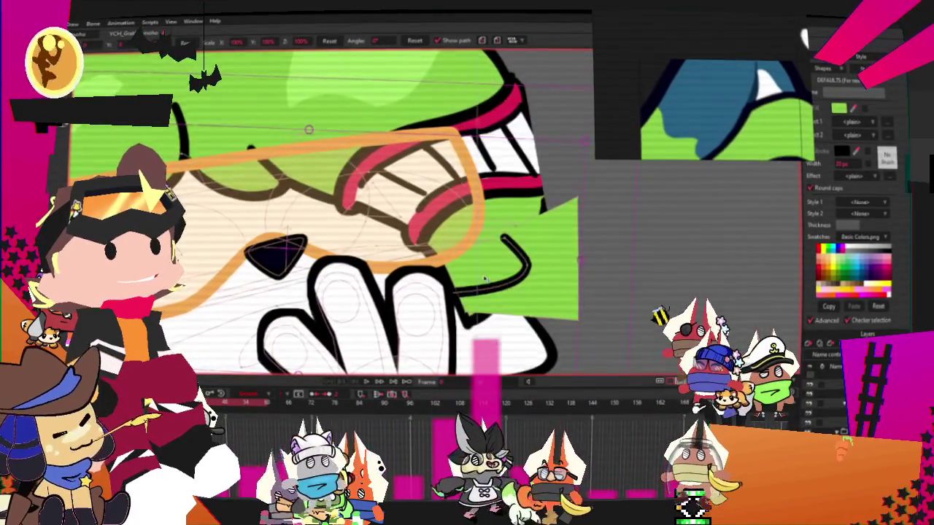
left_click(239, 154)
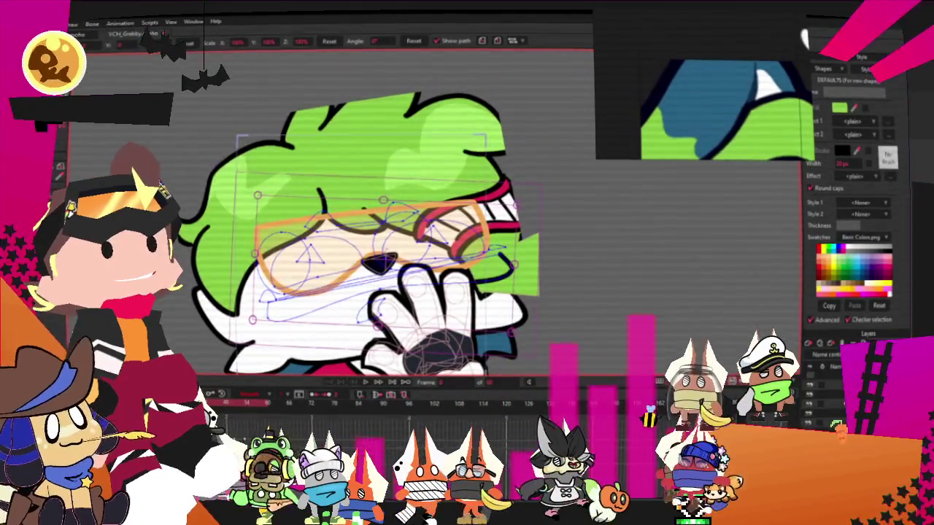
Drag a new point to stretch the green wedge over the face, then open Layer 2 settings.
key("a")
scroll(525, 244, "up", 2)
left_click_drag(525, 245, 438, 125)
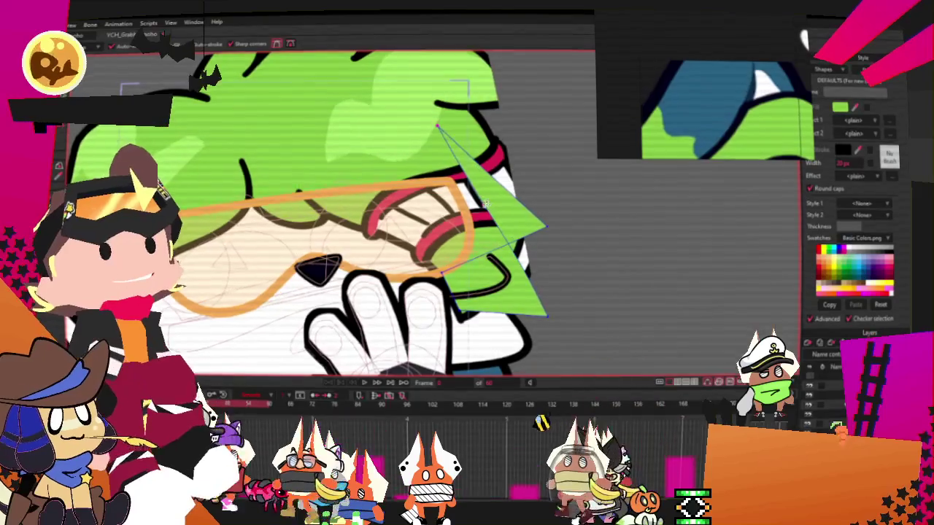
scroll(418, 207, "down", 2)
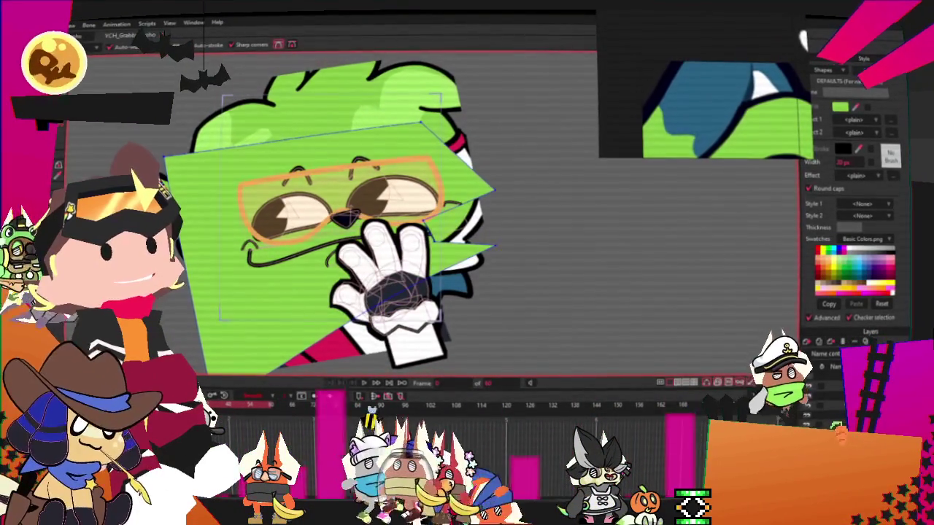
double_click(832, 364)
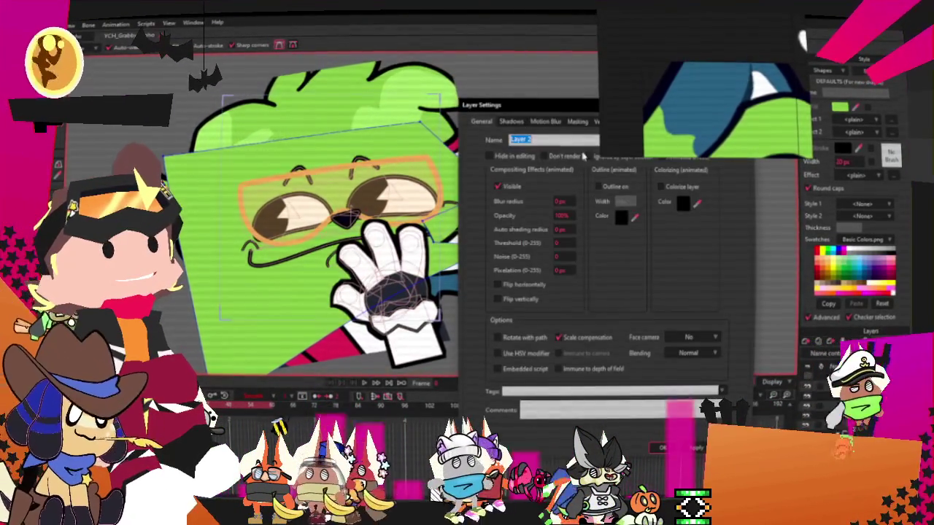
Add Layer 2 to the mask so the green polygon shows only inside the head.
left_click(577, 121)
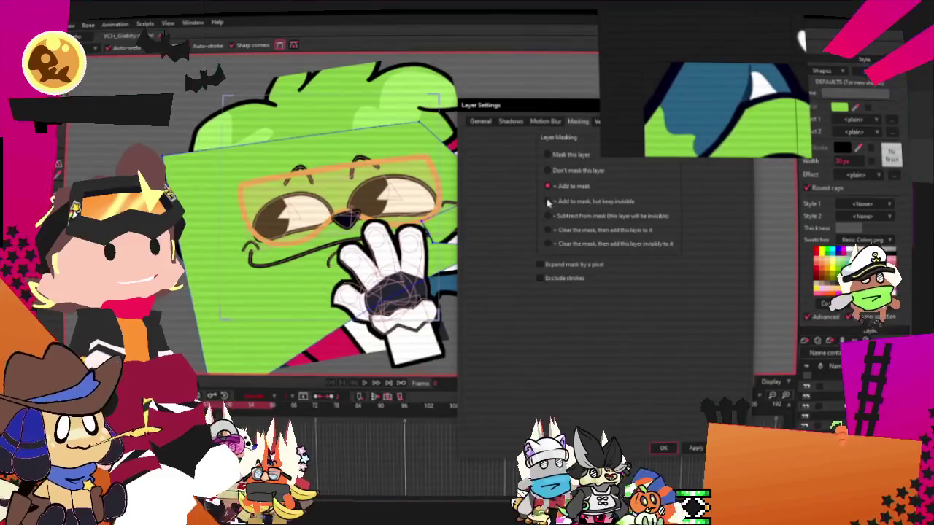
left_click(664, 448)
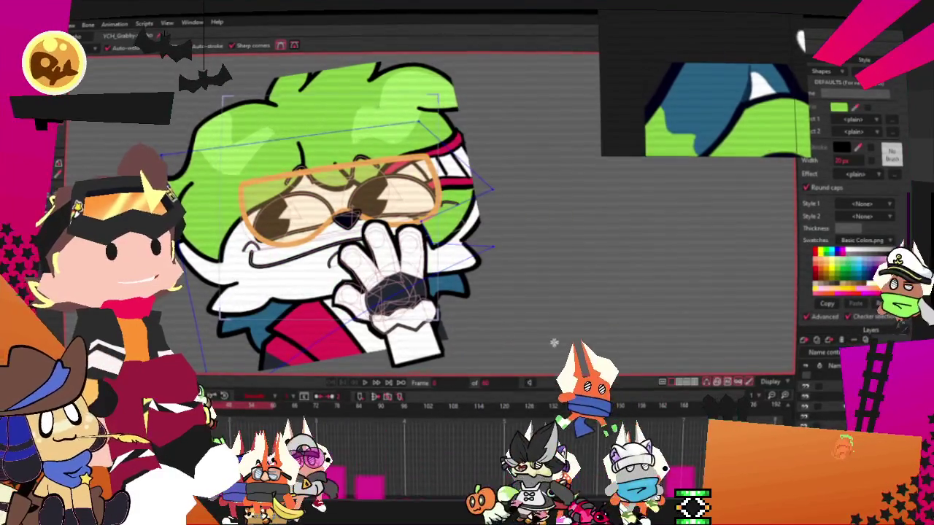
scroll(437, 219, "up", 3)
scroll(438, 219, "up", 2)
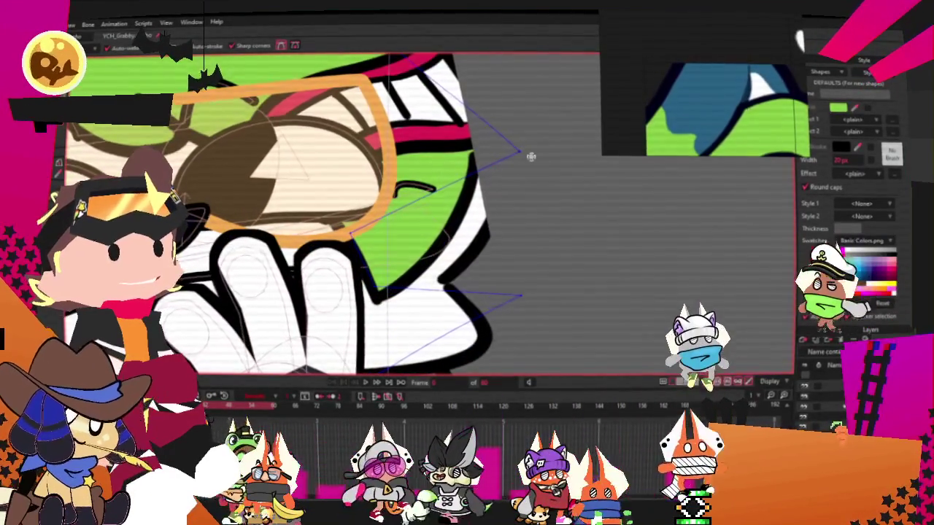
scroll(498, 156, "up", 2)
Pull the wedge's outer point down toward the face, then return to the previous keyframe.
key("t")
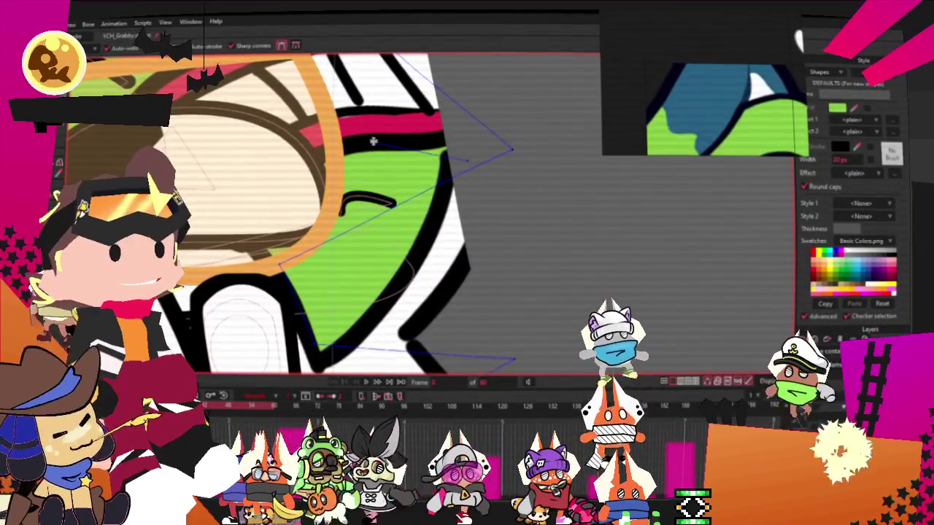
left_click_drag(511, 154, 341, 240)
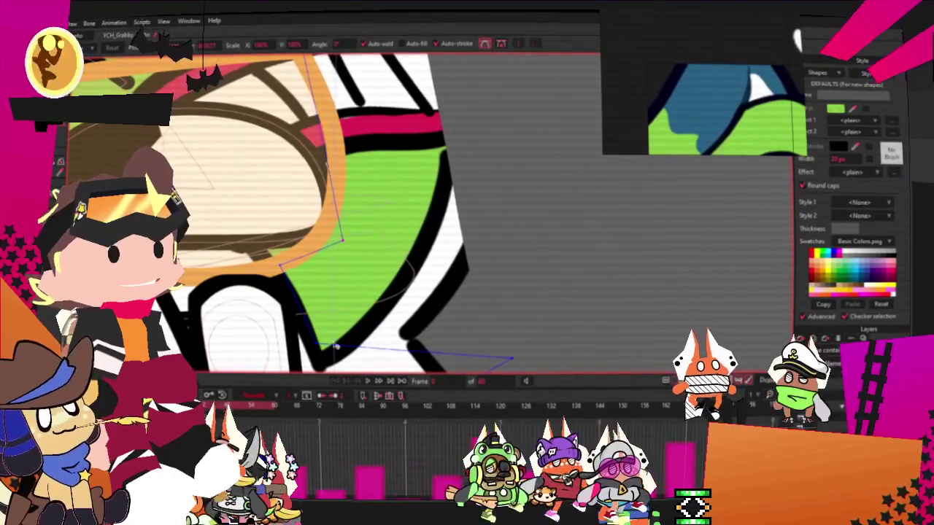
scroll(434, 281, "down", 3)
scroll(433, 282, "down", 3)
scroll(422, 256, "down", 2)
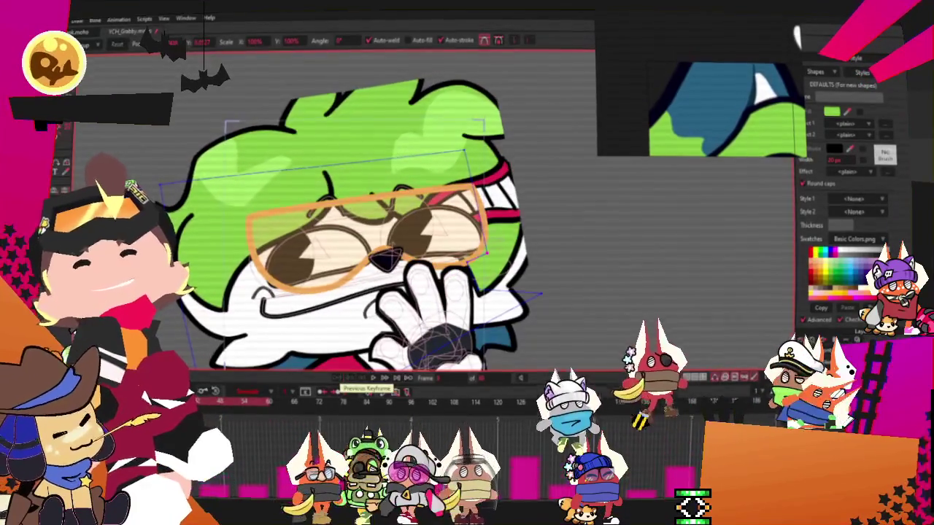
left_click(332, 392)
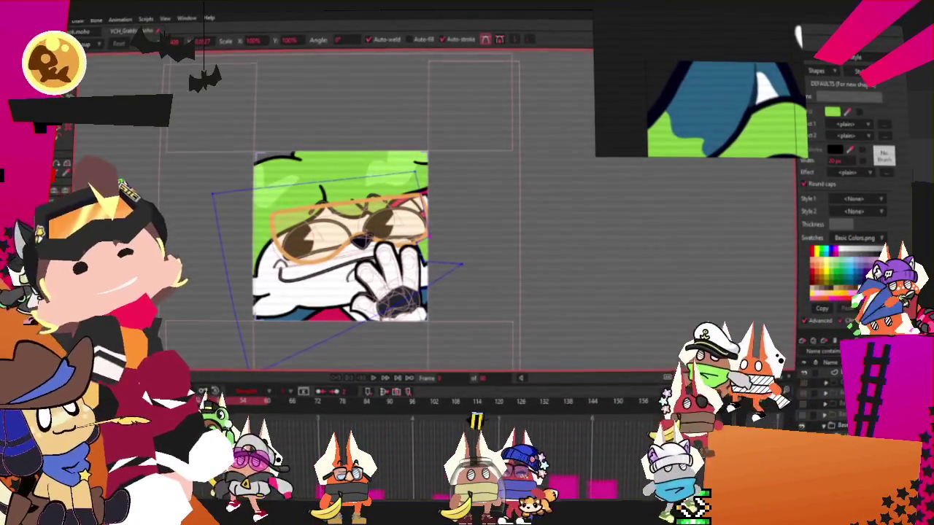
Play the glasses-and-hand animation, stop it, and open the keyframe's interpolation settings.
left_click(373, 379)
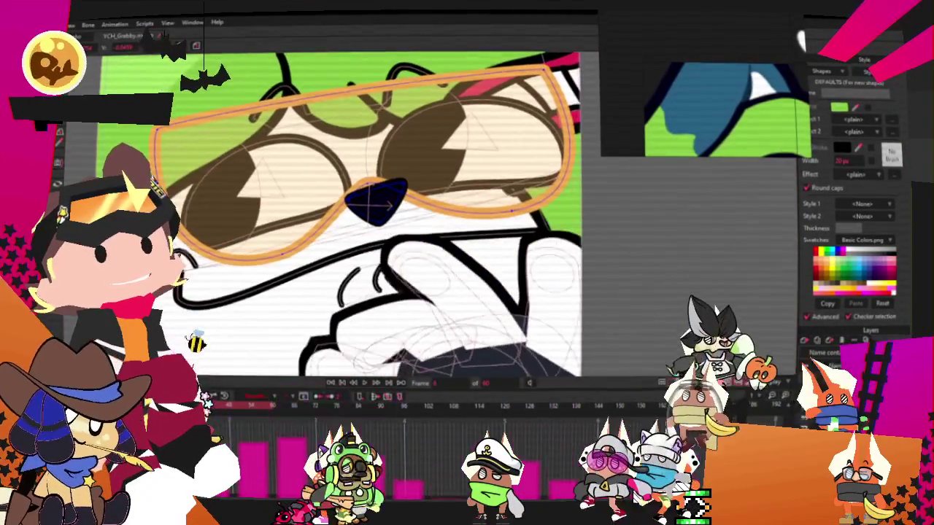
key("space")
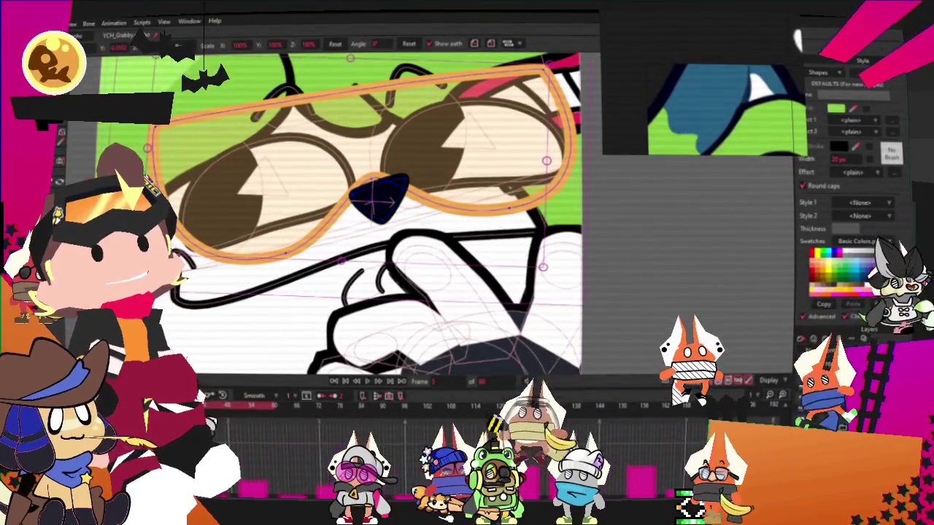
double_click(525, 426)
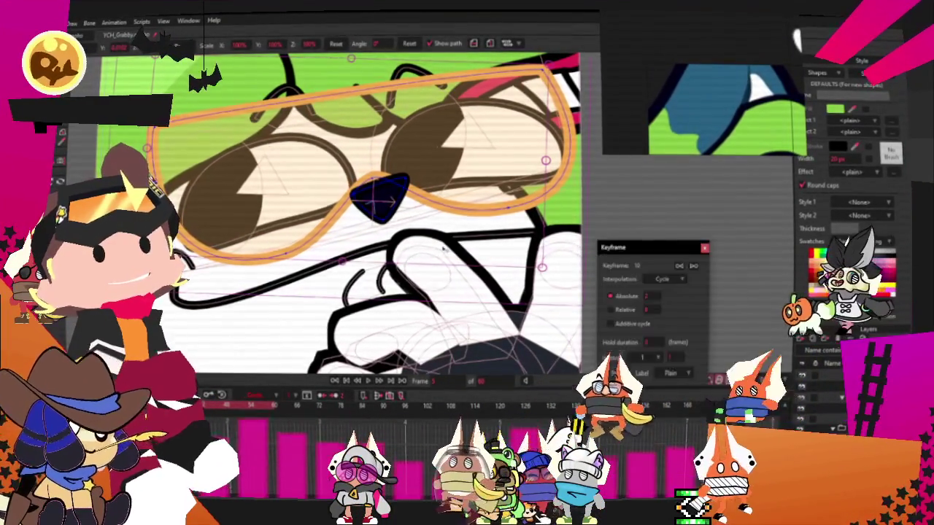
Close the keyframe settings and give the orange glasses a new size and position.
left_click(704, 250)
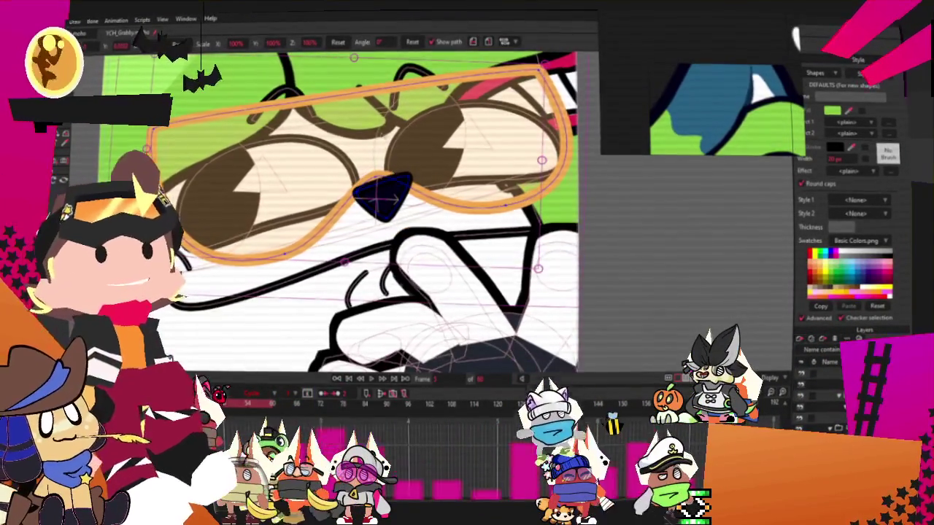
scroll(361, 190, "down", 5)
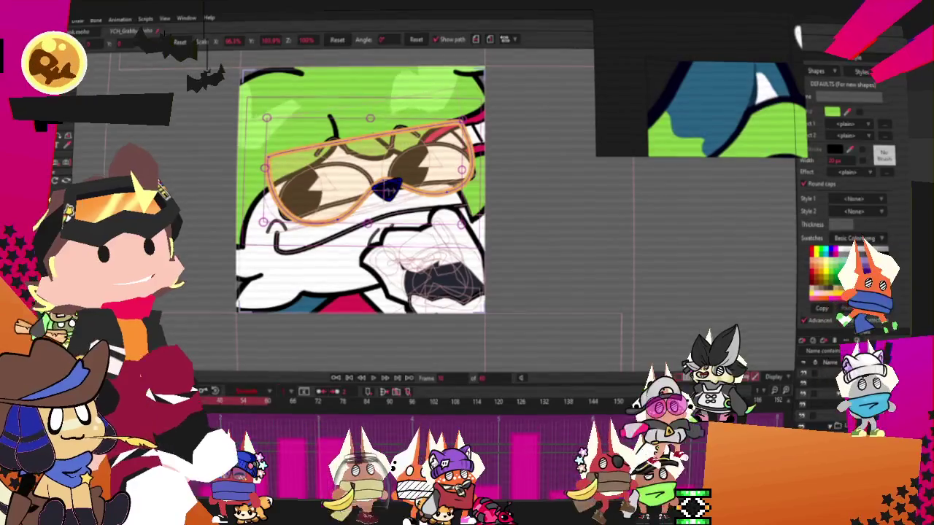
scroll(339, 78, "up", 2)
scroll(339, 77, "up", 2)
scroll(339, 78, "up", 1)
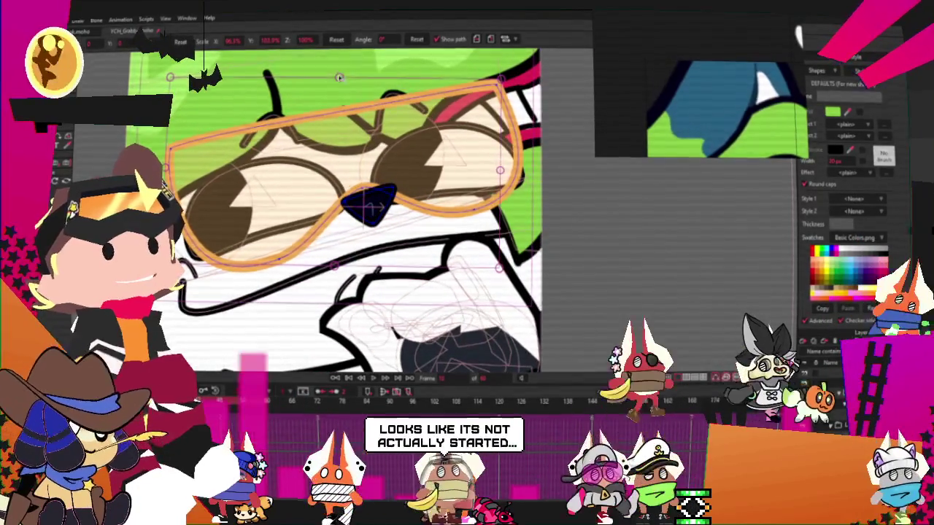
key("ctrl+z")
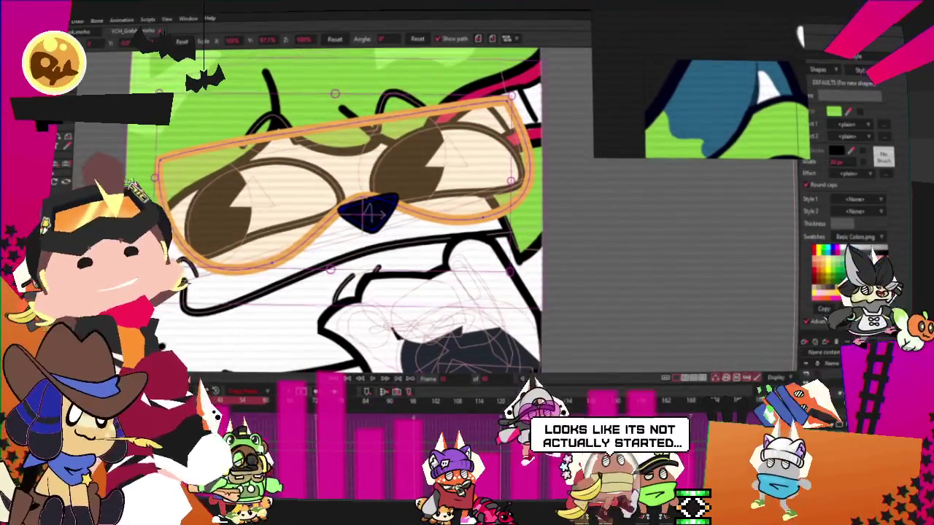
Recheck the keyframe's Cycle interpolation, then step ahead one frame.
double_click(666, 408)
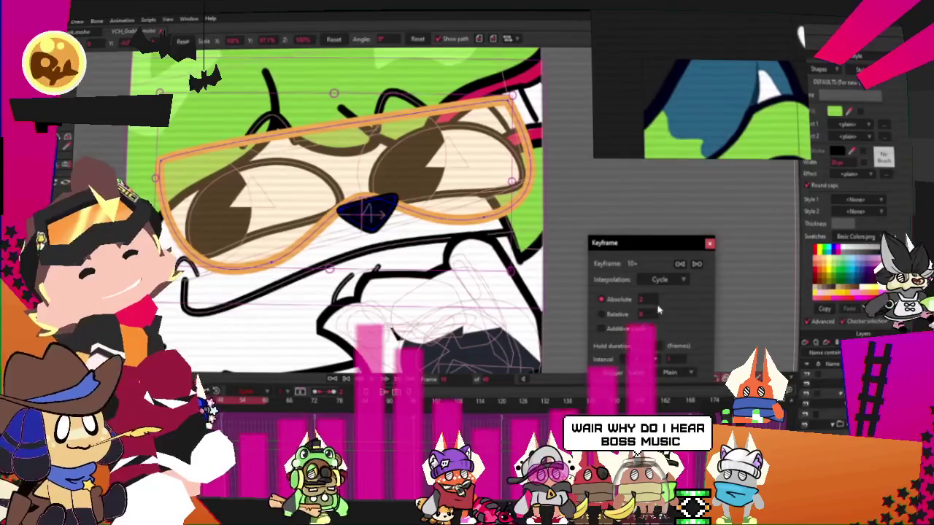
left_click(709, 244)
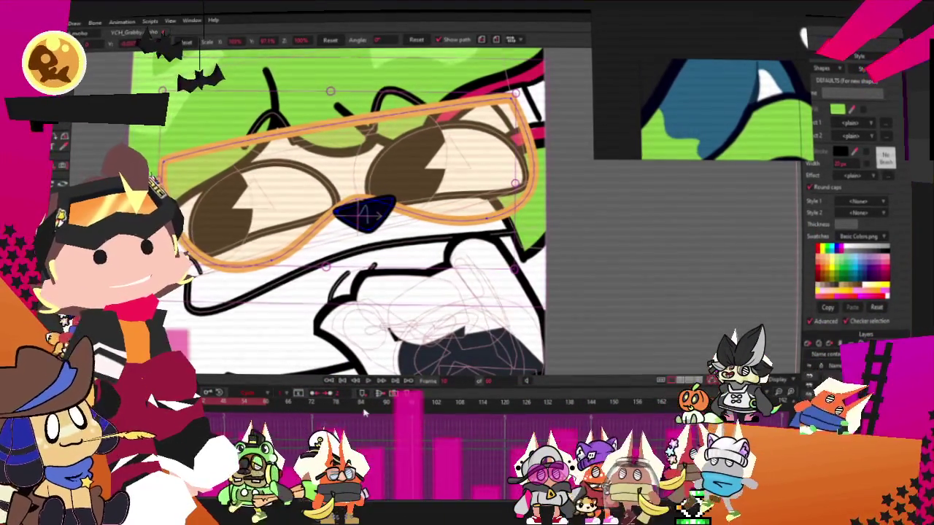
key("bracketright")
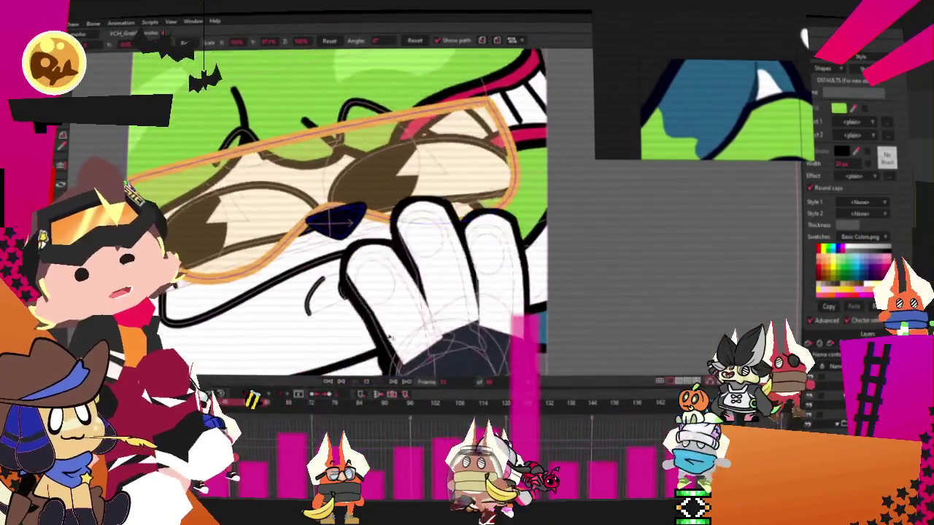
scroll(361, 244, "down", 3)
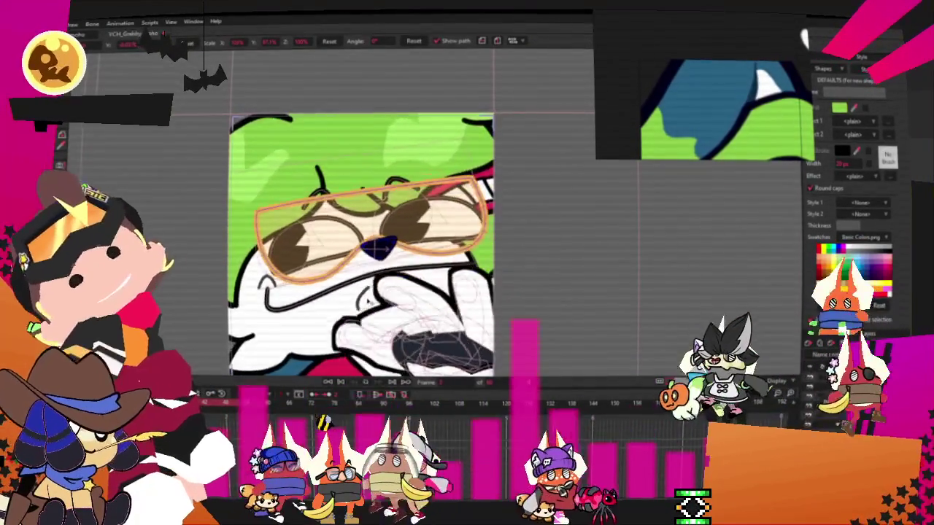
Step forward four frames to check the glasses, then view and close a test render.
key("bracketright")
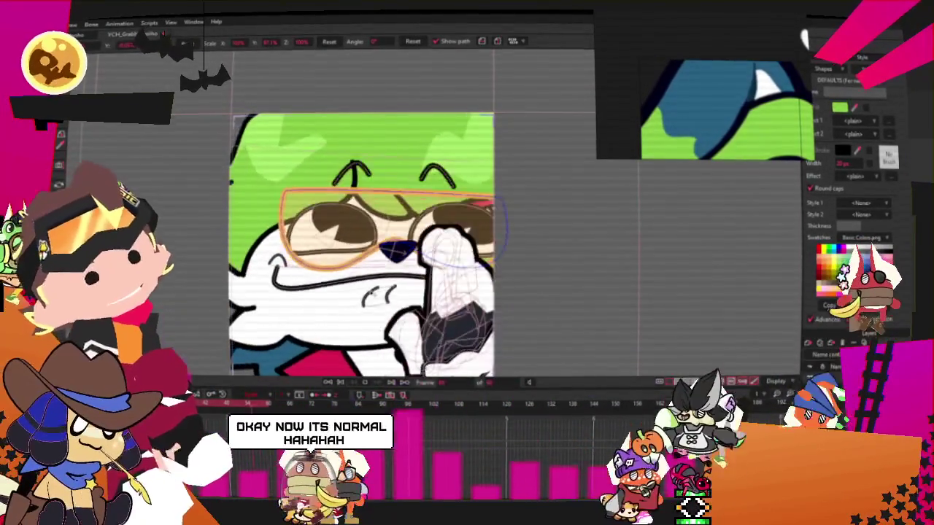
key("bracketright")
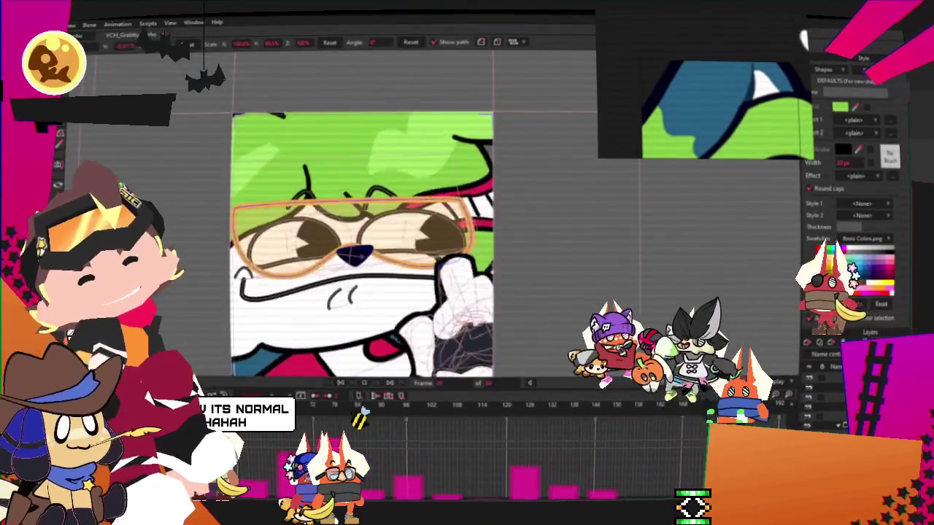
key("bracketright")
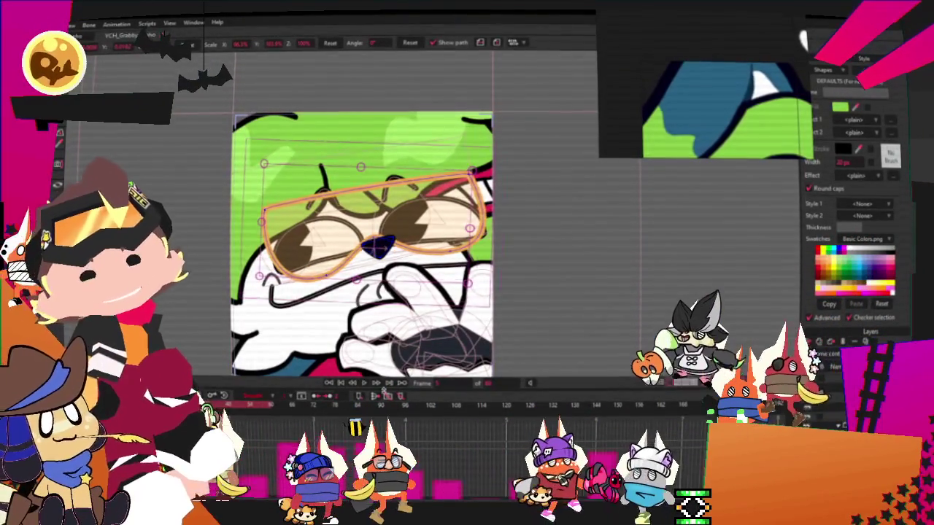
key("bracketright")
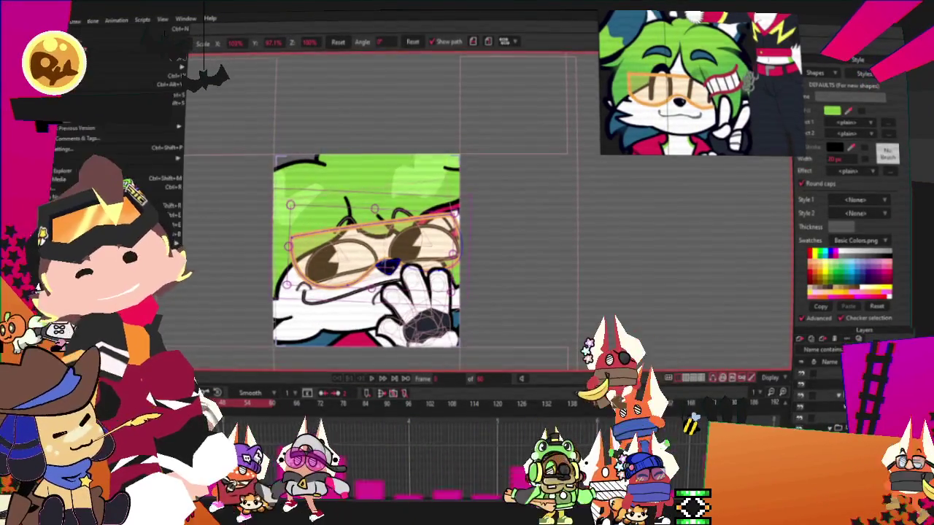
key("ctrl+r")
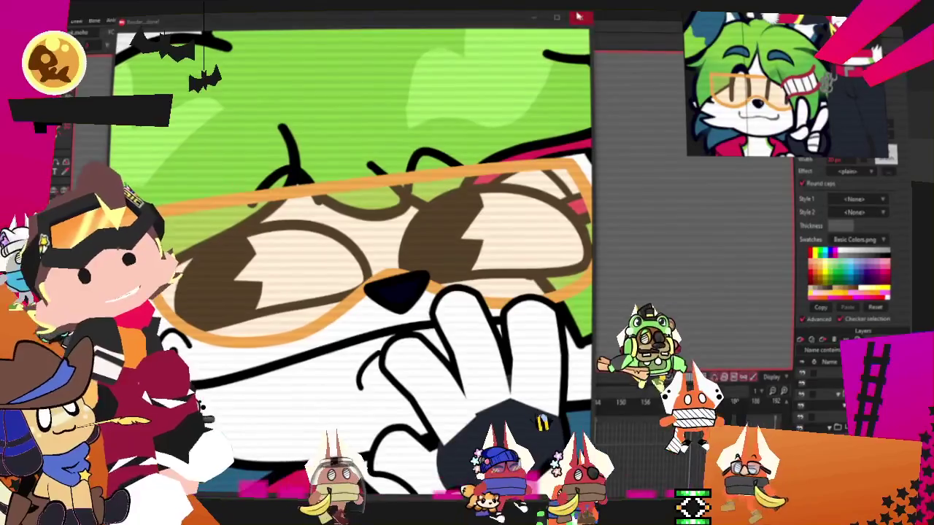
key("Escape")
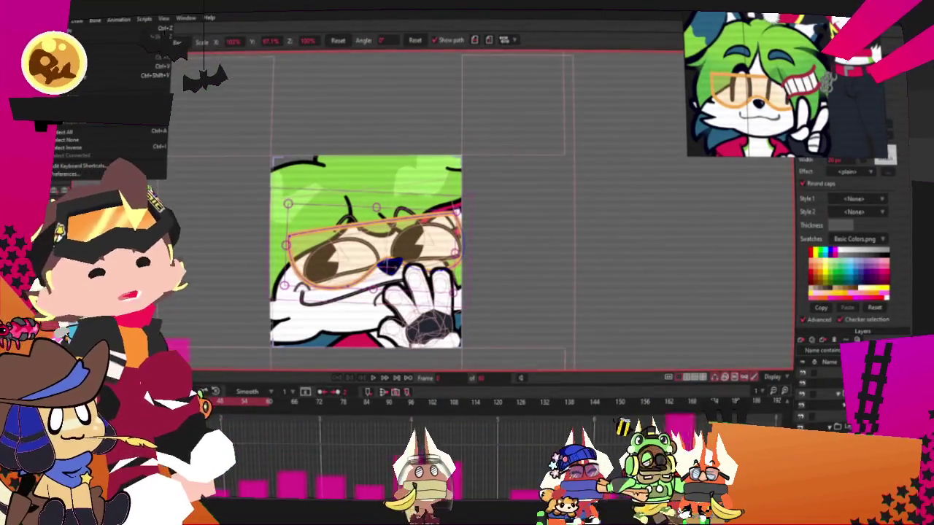
Select the raised hand layer for editing.
left_click(803, 416)
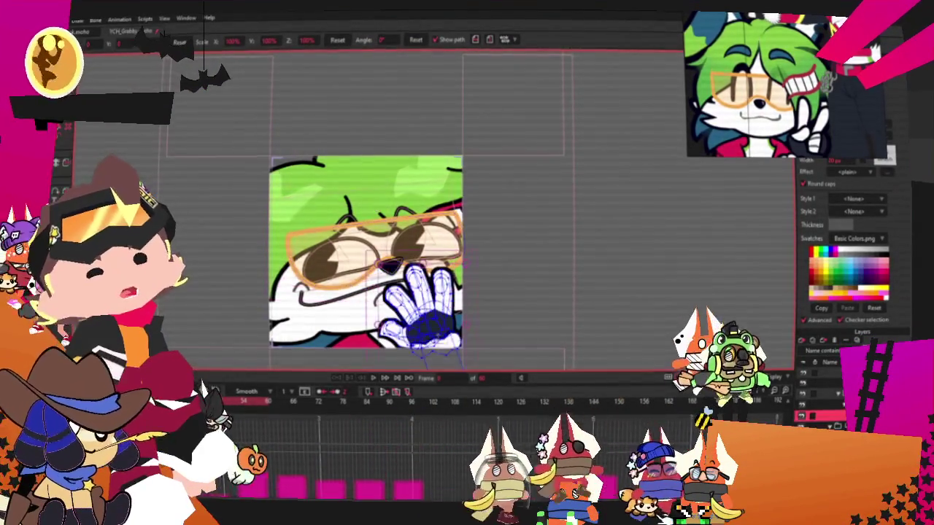
scroll(431, 314, "up", 5)
scroll(431, 313, "up", 5)
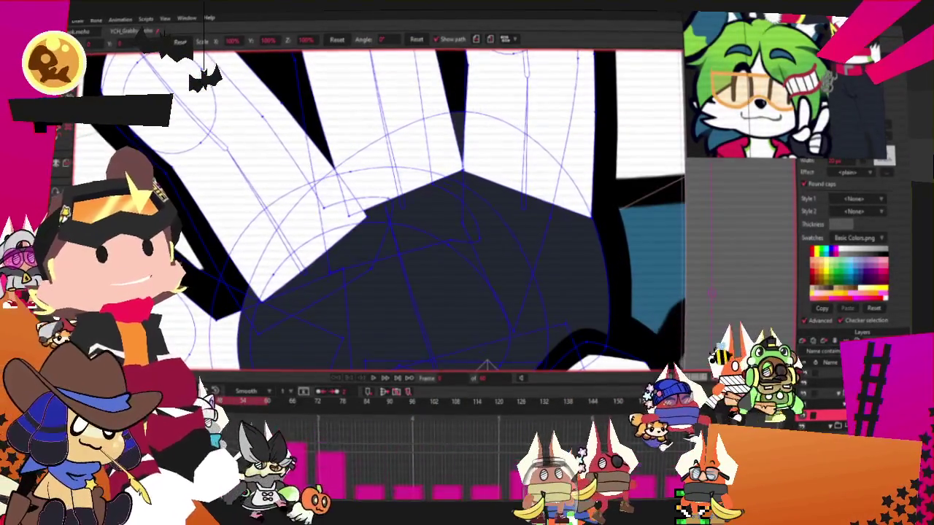
Switch to Transform Points and jump to a different frame of the hand animation.
key("t")
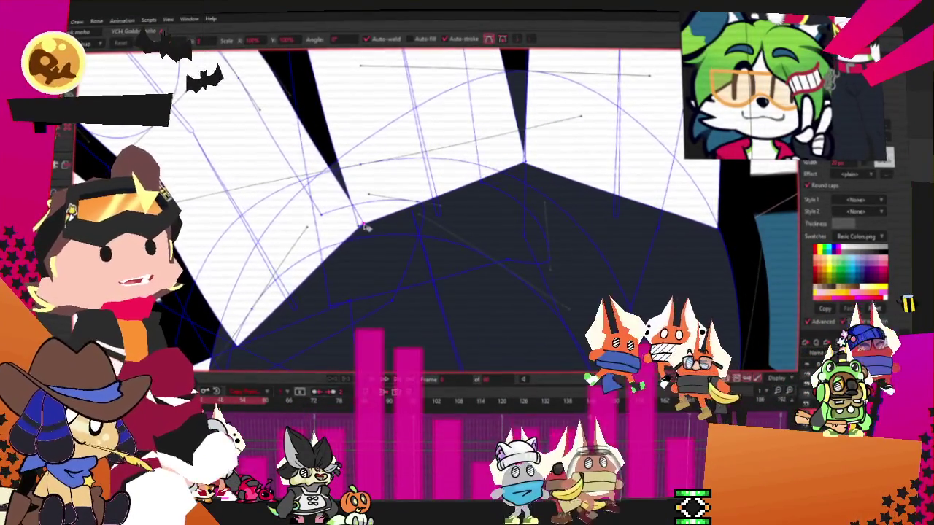
left_click(367, 392)
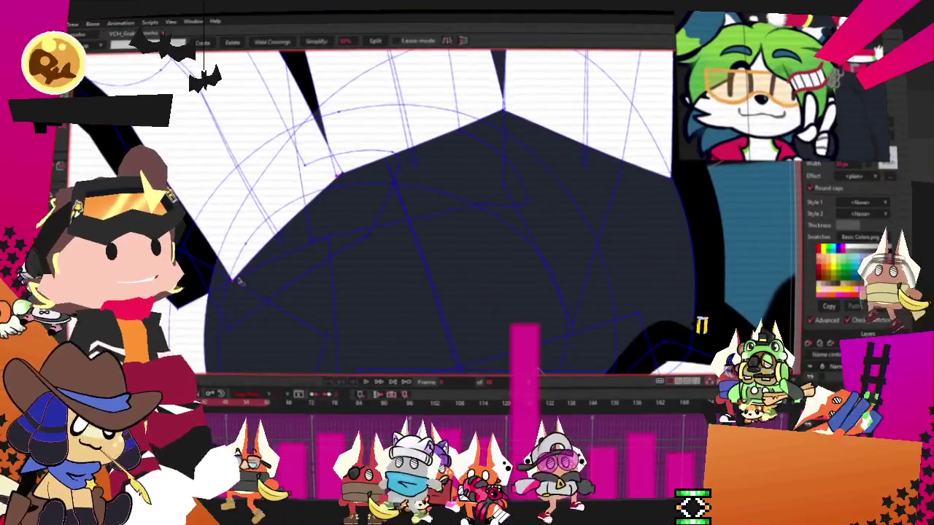
scroll(323, 161, "up", 2)
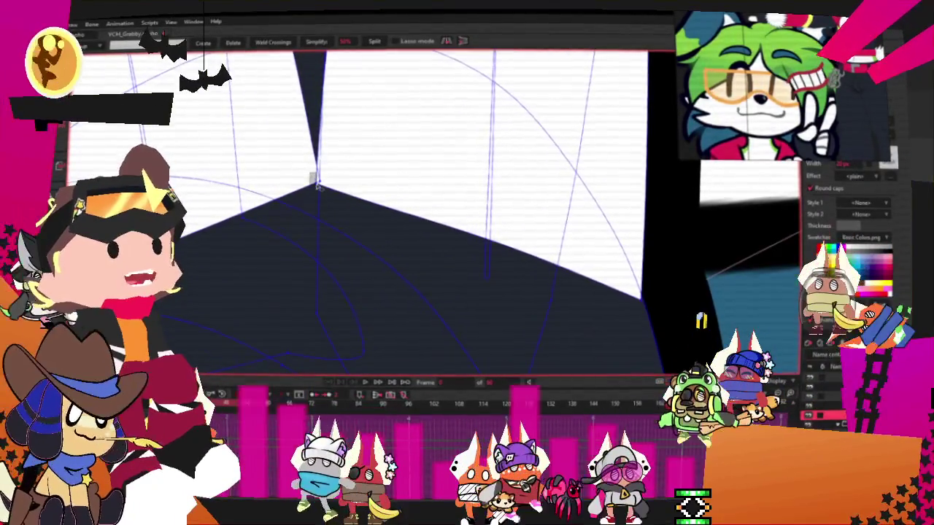
scroll(318, 188, "down", 2)
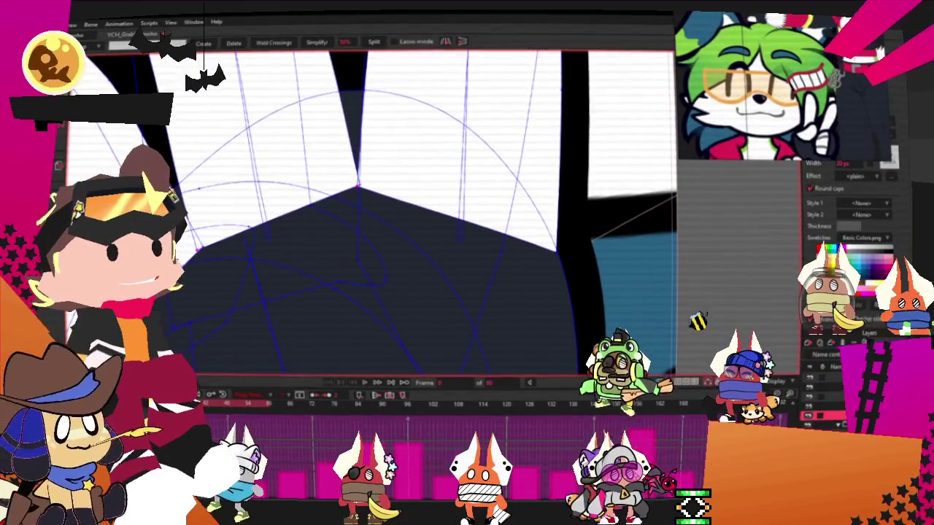
With the Curvature tool active, drag the palm's top point to reshape the hand.
key("c")
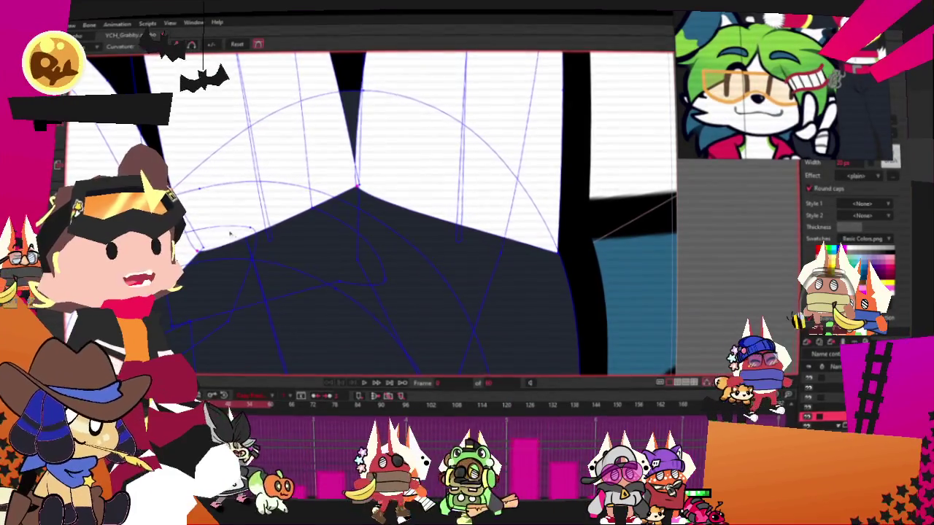
scroll(343, 329, "down", 2)
scroll(438, 292, "down", 2)
scroll(438, 292, "down", 3)
scroll(487, 256, "up", 3)
scroll(488, 255, "up", 2)
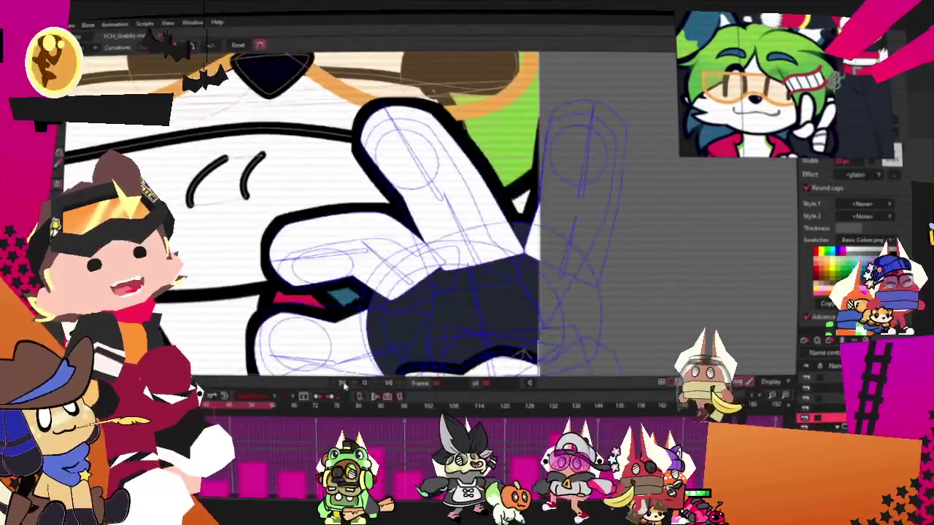
scroll(438, 328, "up", 3)
scroll(397, 184, "up", 2)
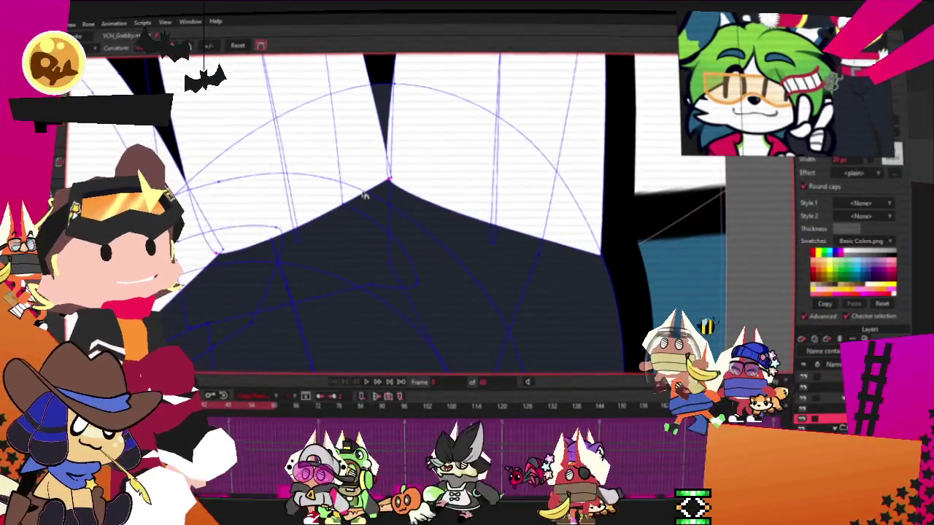
left_click_drag(363, 195, 370, 190)
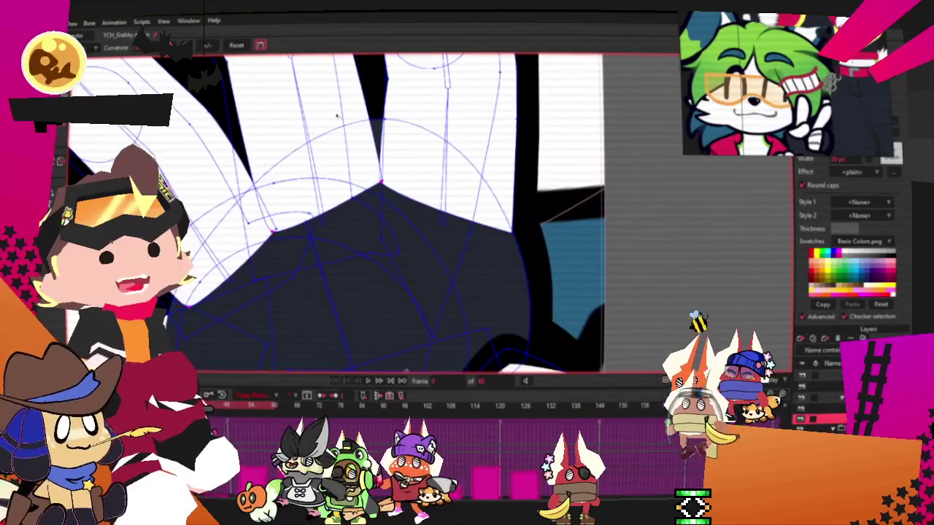
scroll(337, 115, "down", 3)
scroll(405, 233, "down", 2)
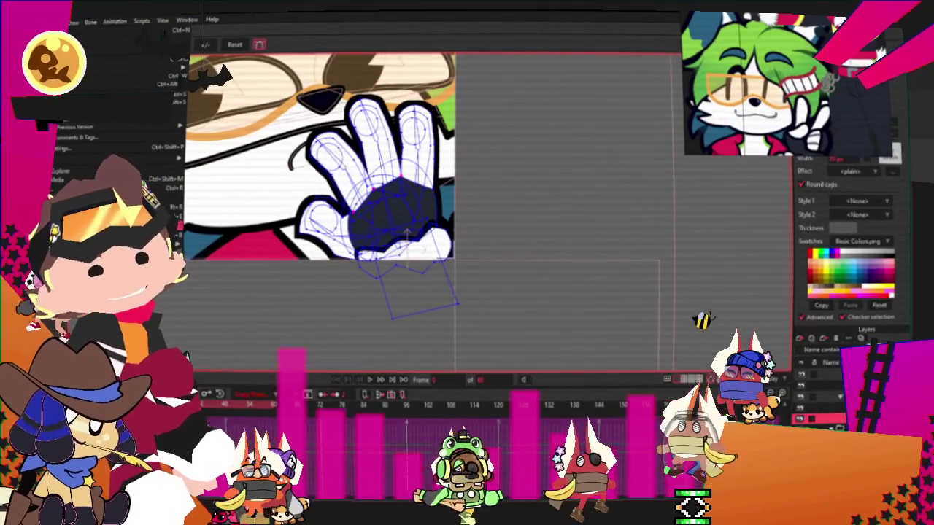
Dismiss the open File menu, then bring it up again with Alt+F.
left_click(376, 225)
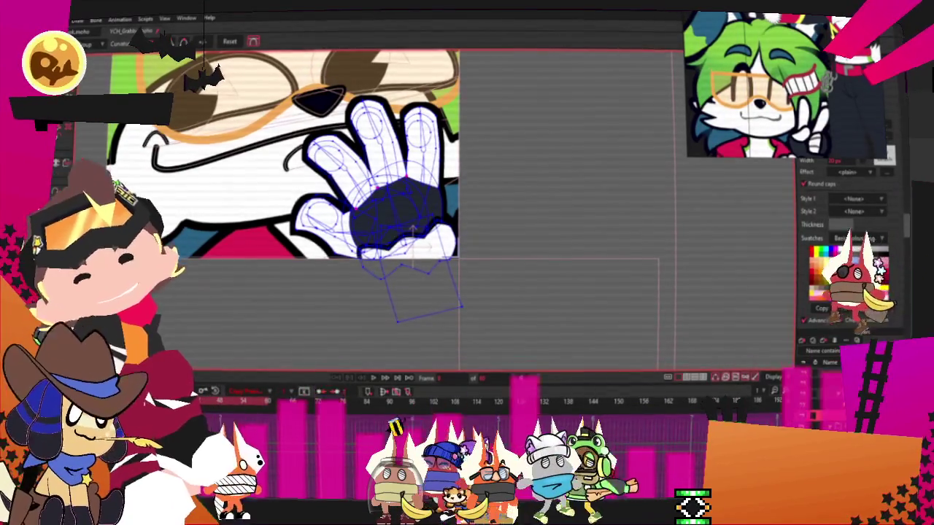
key("alt+f")
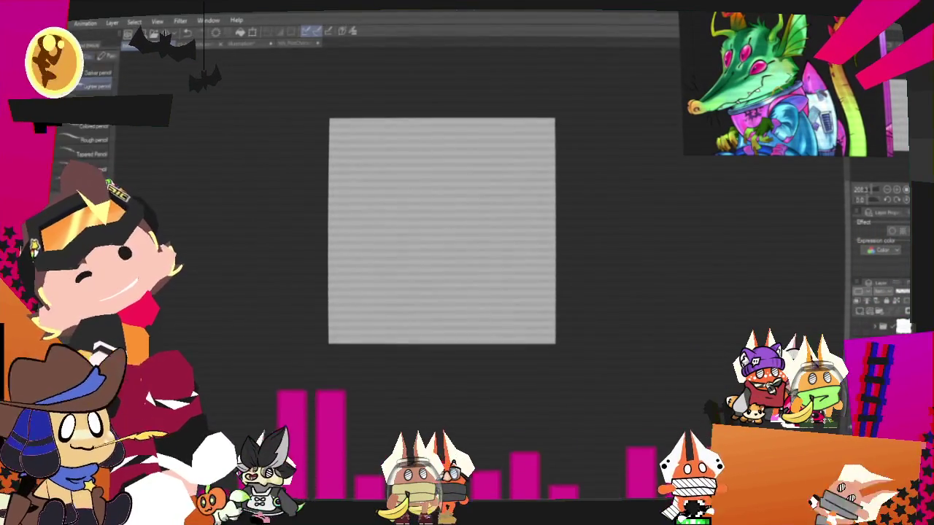
With the pencil and canvas zoomed in, sketch the round head outline and snout tip.
key("p")
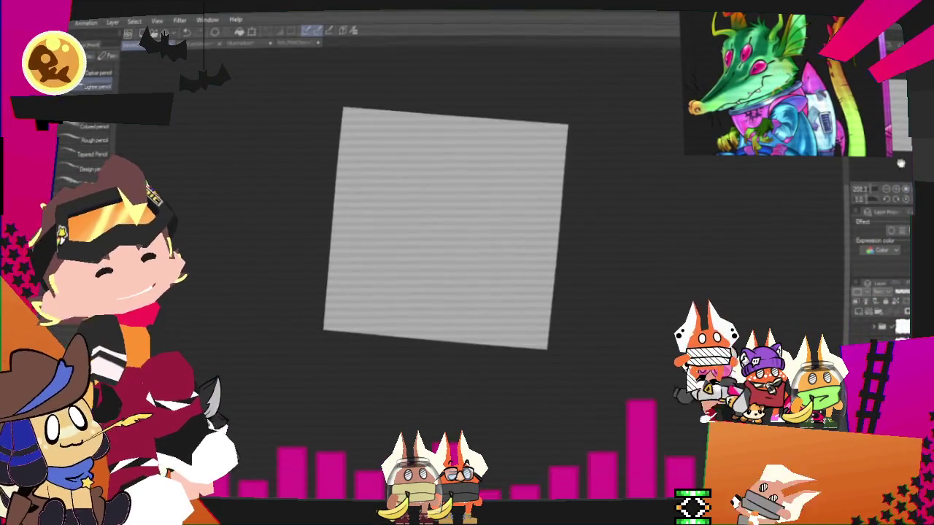
key("ctrl+plus")
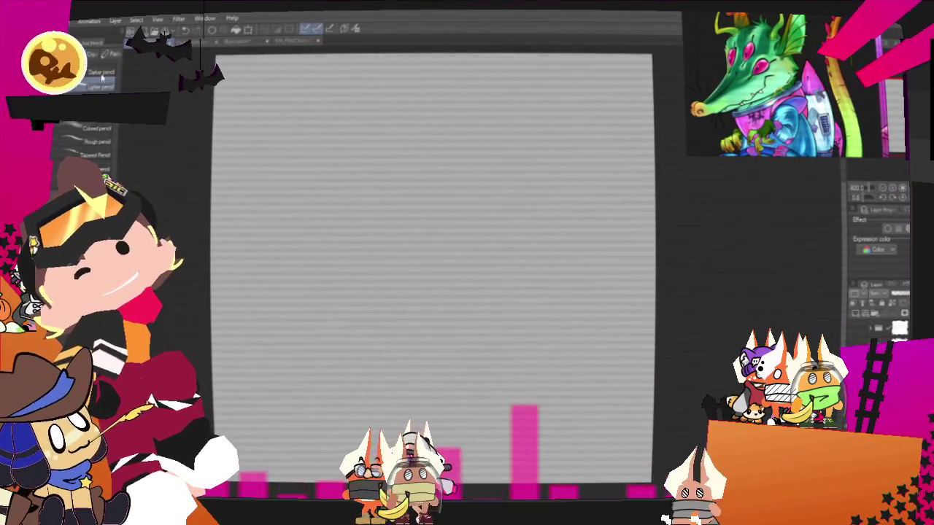
mouse_move(316, 163)
left_mouse_down()
mouse_move(313, 275)
mouse_move(458, 129)
left_mouse_up()
key("ctrl+z")
left_click_drag(459, 350, 290, 223)
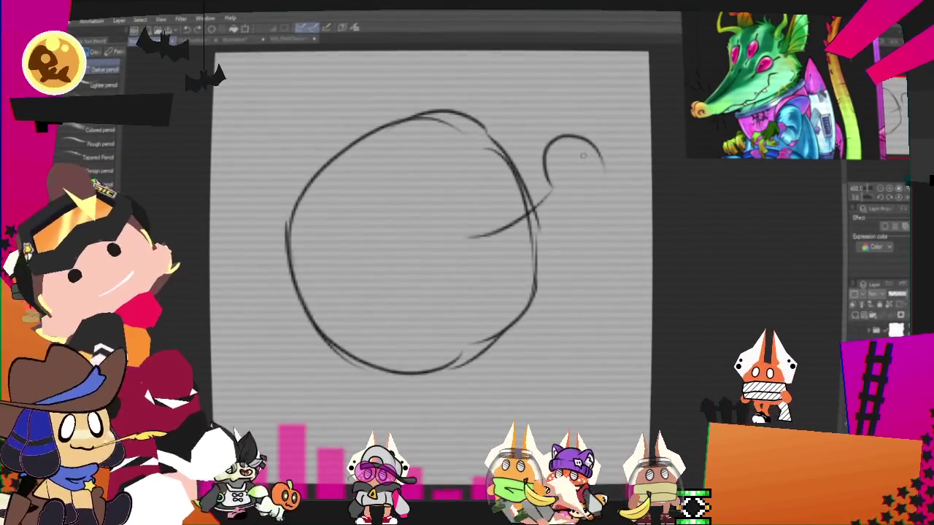
mouse_move(575, 137)
left_mouse_down()
mouse_move(621, 166)
mouse_move(595, 242)
left_mouse_up()
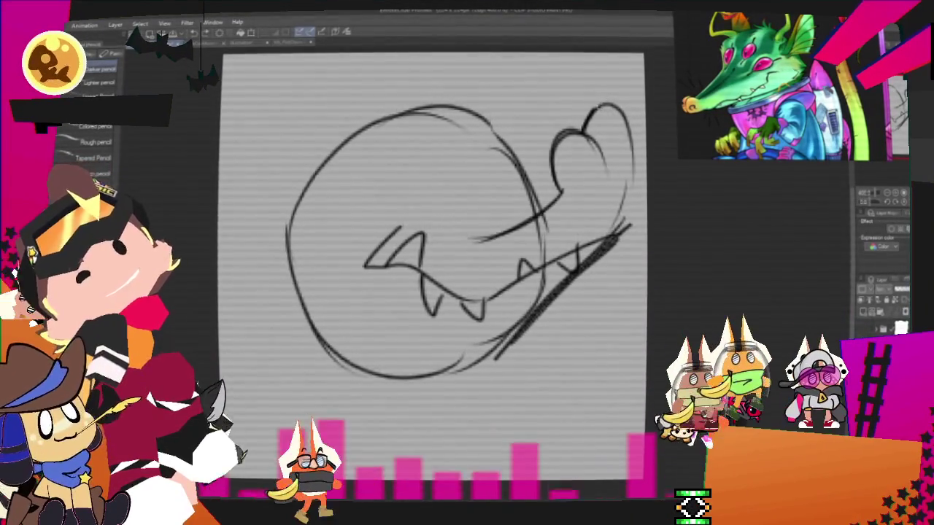
Sketch the eye arc, nostril loops, oval eyes and pupil marks.
key("p")
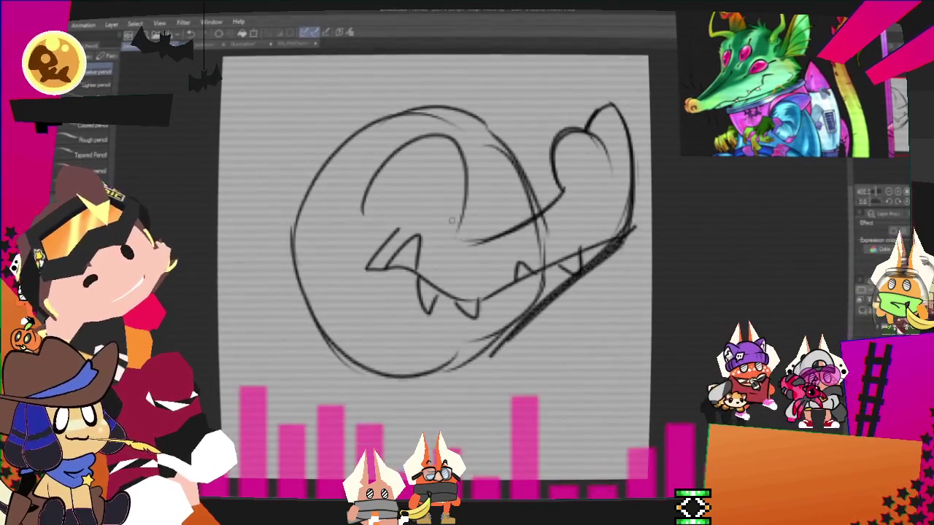
left_click_drag(374, 214, 438, 219)
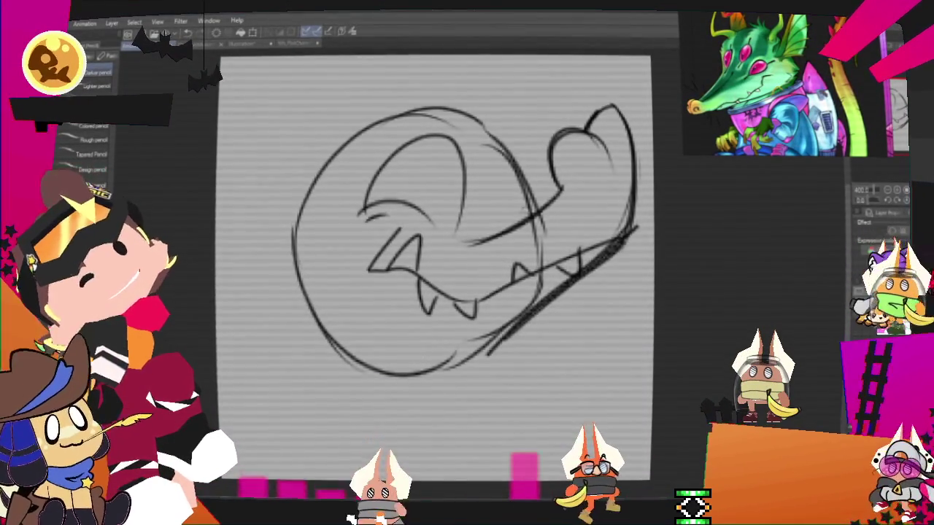
left_click_drag(558, 186, 514, 215)
left_click_drag(497, 106, 504, 168)
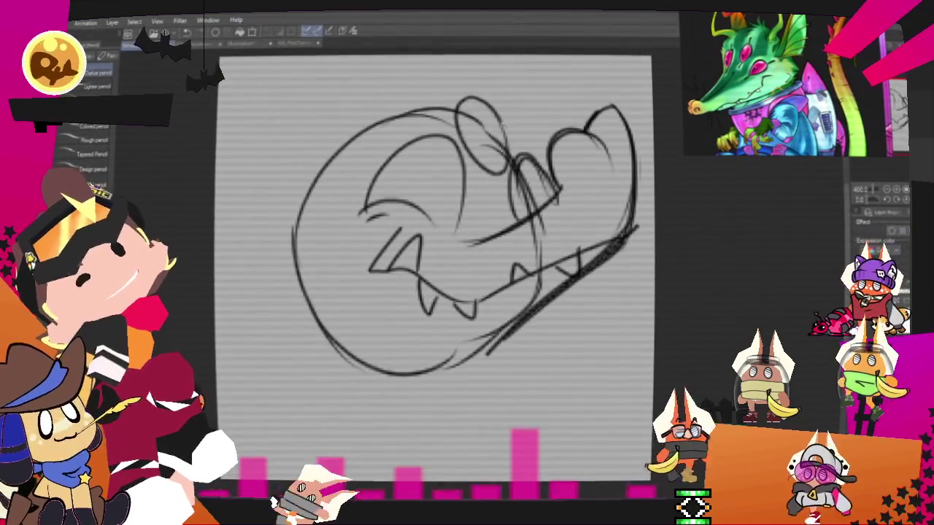
left_click_drag(405, 150, 390, 182)
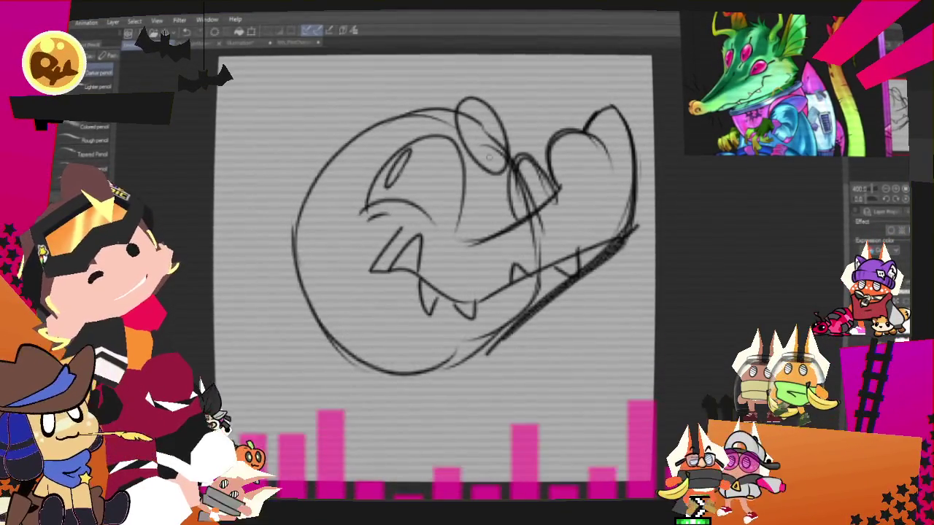
left_click_drag(472, 133, 464, 155)
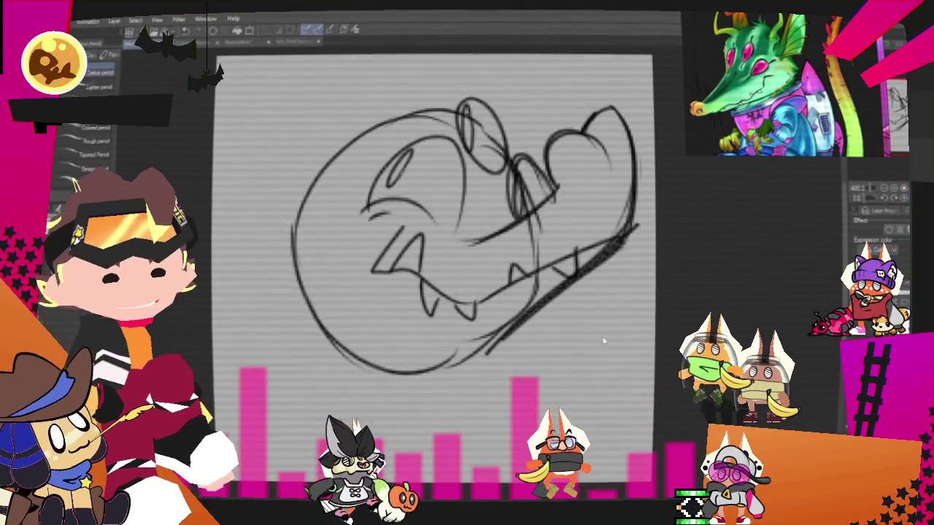
Shift the sketch slightly right with Free Transform and add a bolder lower-left muzzle stroke.
key("ctrl+t")
left_click_drag(438, 255, 445, 256)
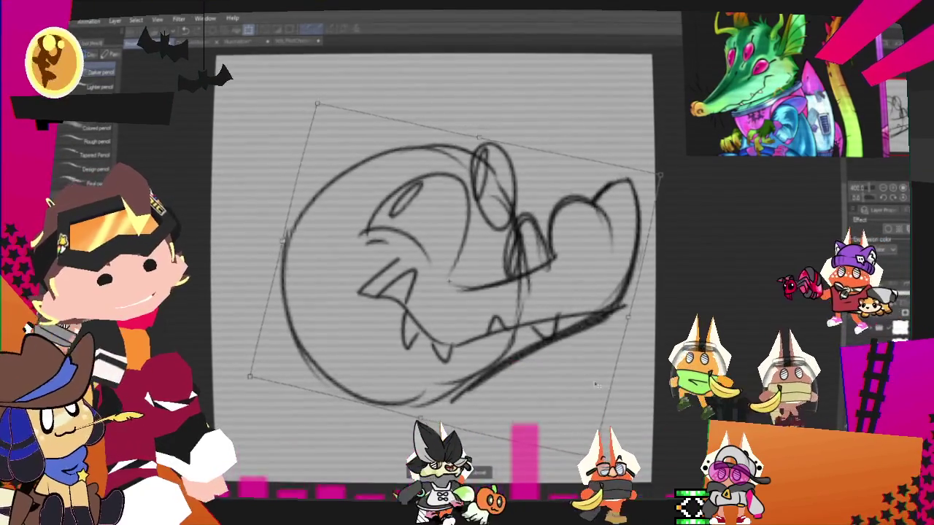
key("Return")
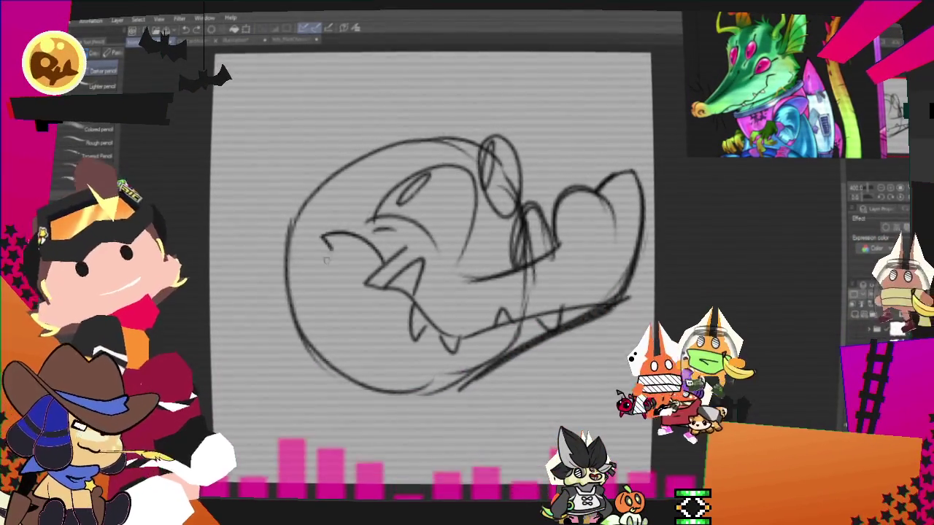
mouse_move(299, 284)
left_mouse_down()
mouse_move(340, 255)
mouse_move(347, 234)
left_mouse_up()
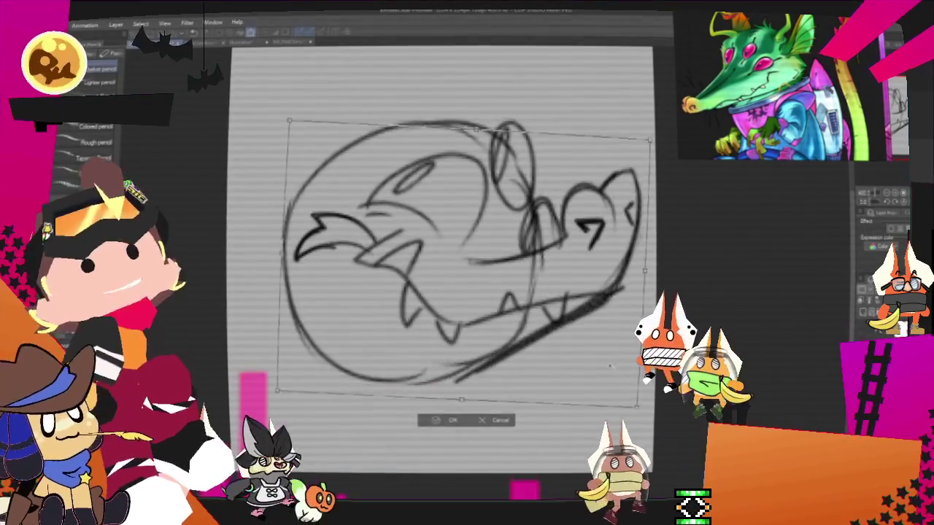
key("Return")
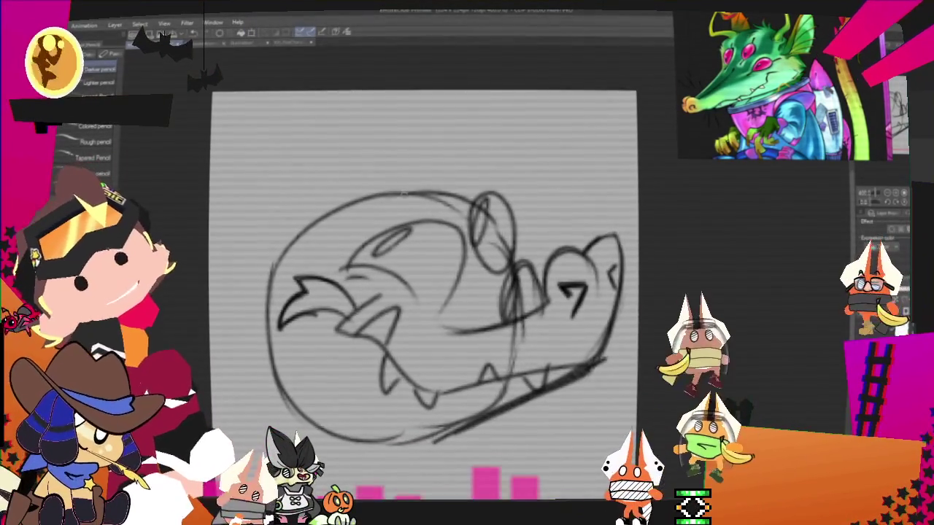
Sketch a curled horn with hooked and zigzag strokes above the head's right side.
left_click_drag(482, 137, 405, 204)
left_click_drag(383, 89, 478, 129)
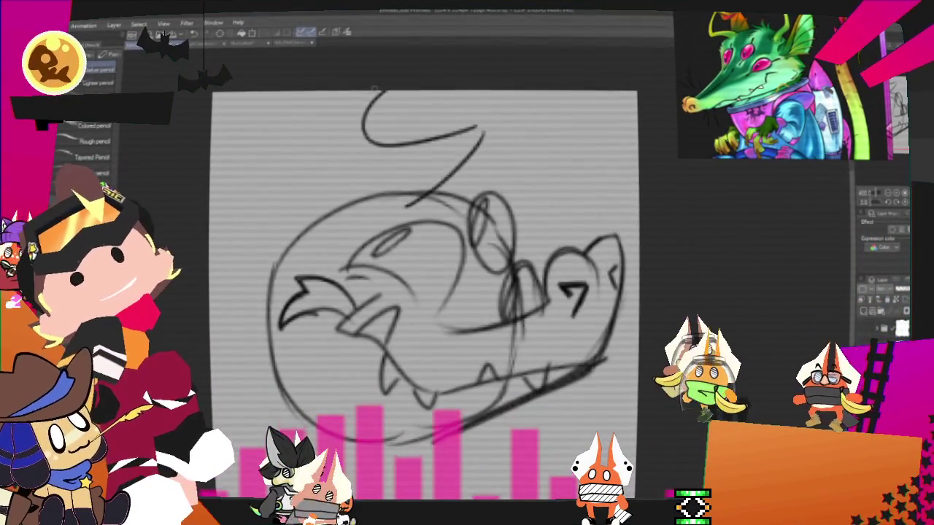
left_click_drag(354, 164, 405, 191)
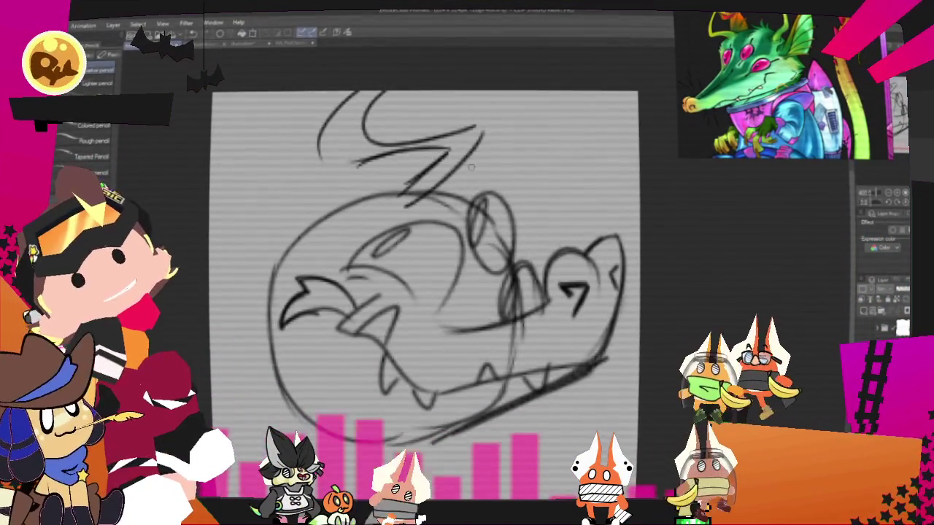
mouse_move(527, 95)
left_mouse_down()
mouse_move(487, 164)
mouse_move(503, 195)
left_mouse_up()
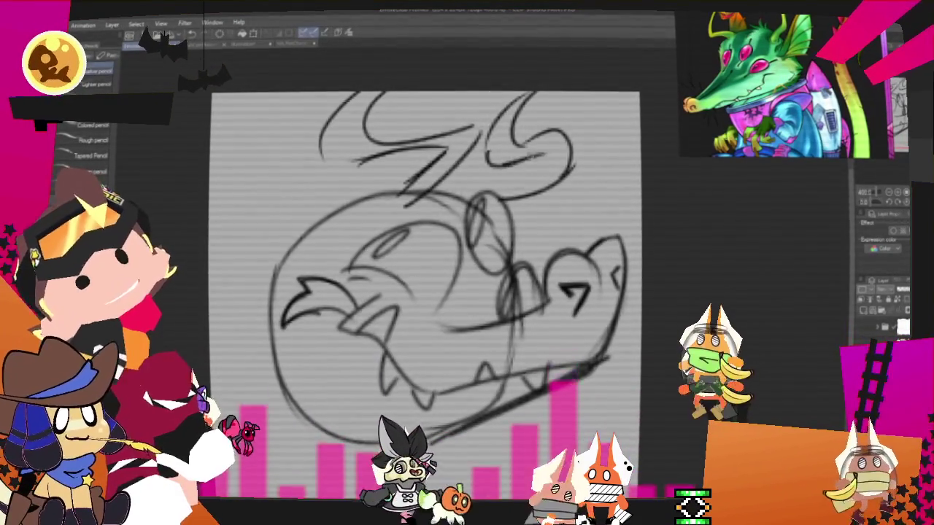
left_click_drag(488, 146, 551, 155)
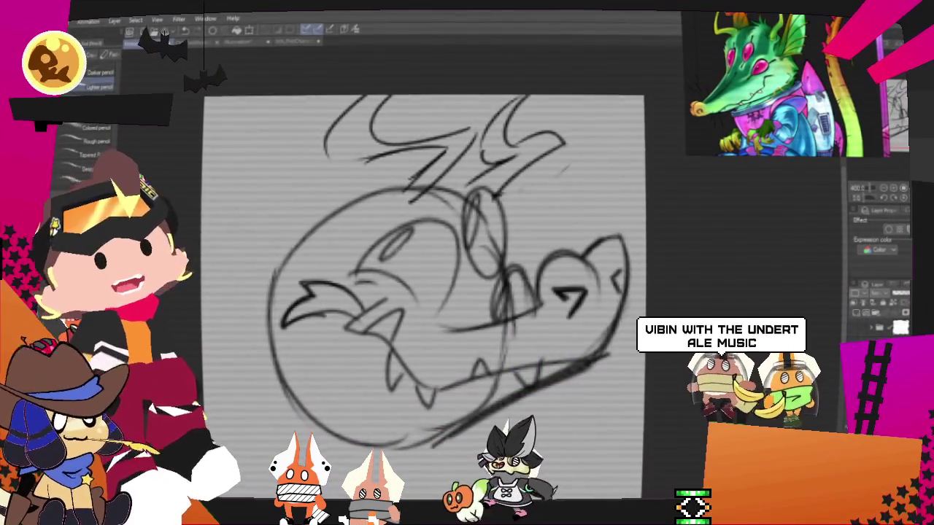
Free-transform the whole drawing slightly right and down.
key("ctrl+t")
left_click_drag(603, 346, 621, 357)
key("Return")
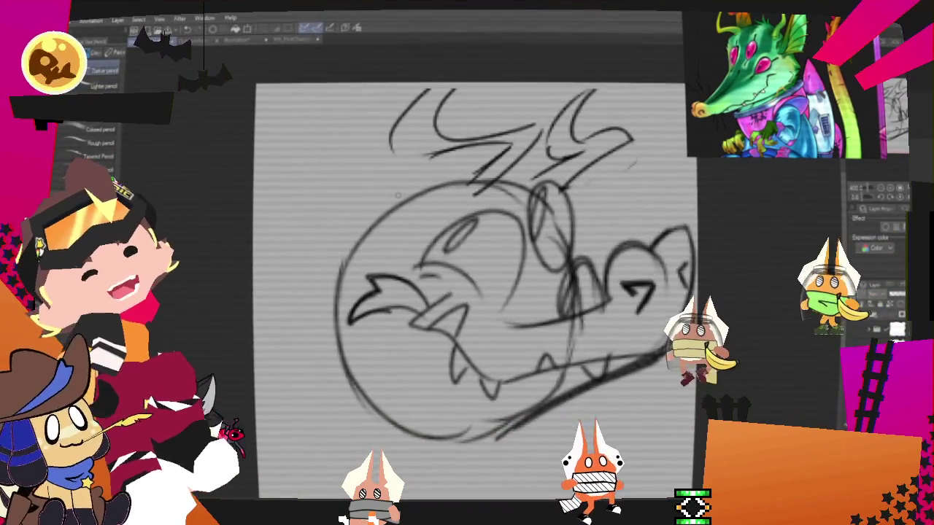
Draw a long leftward sweep and spiky hair strands behind the head, redrawing the top-left spike.
left_click_drag(416, 194, 280, 155)
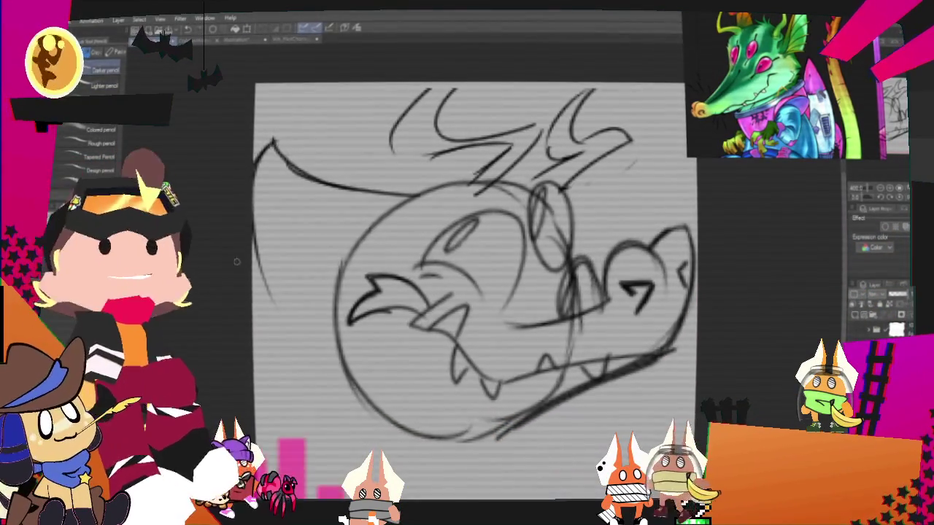
left_click_drag(255, 212, 277, 288)
left_click_drag(274, 291, 324, 337)
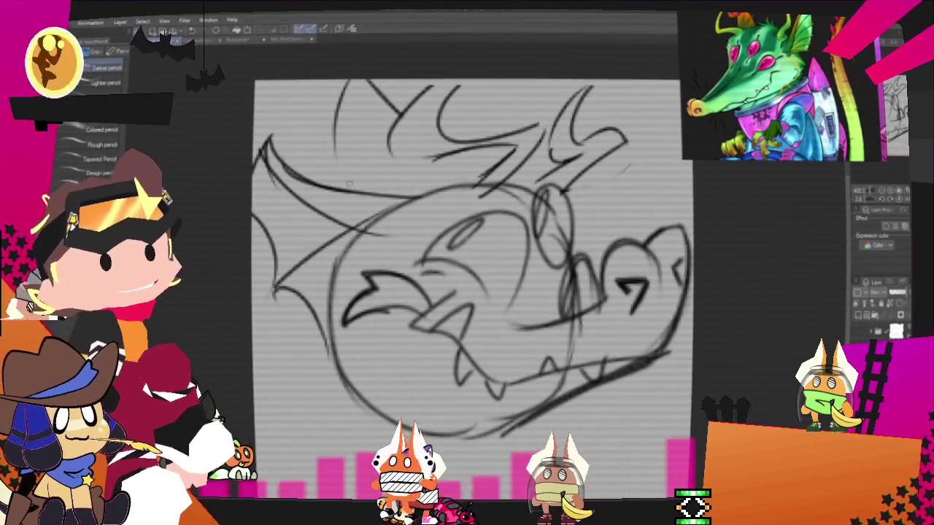
left_click_drag(337, 82, 321, 168)
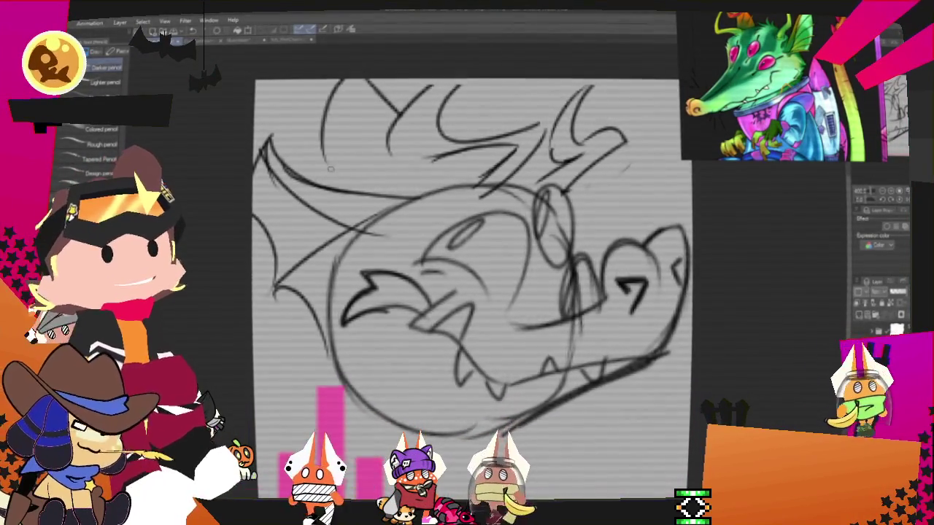